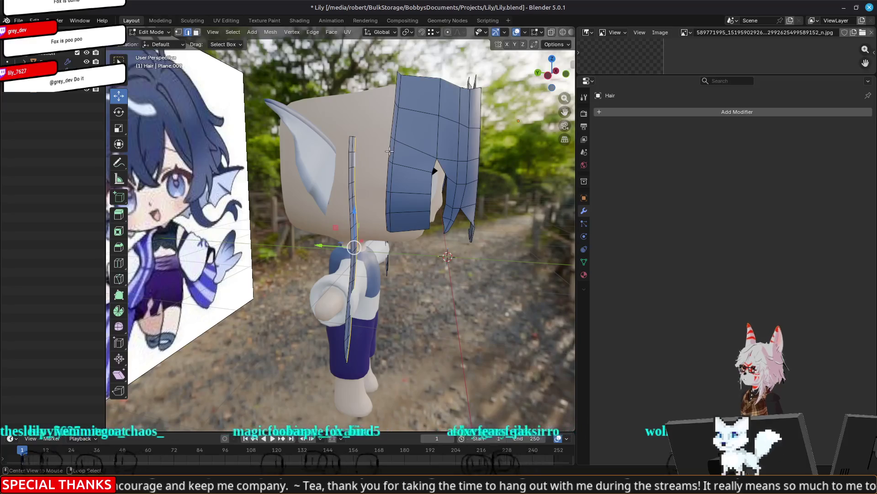
Shift the selected hair piece along Y toward the head, then check it from the front
left_click_drag(357, 151, 342, 152)
key("KP_1")
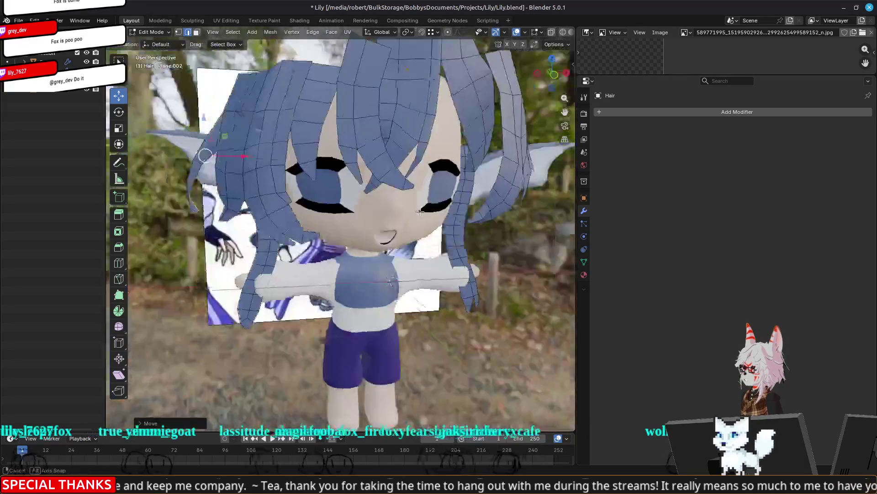
mouse_move(404, 209)
middle_mouse_down()
mouse_move(430, 304)
mouse_move(399, 287)
mouse_move(381, 340)
middle_mouse_up()
scroll(408, 262, "up", 3)
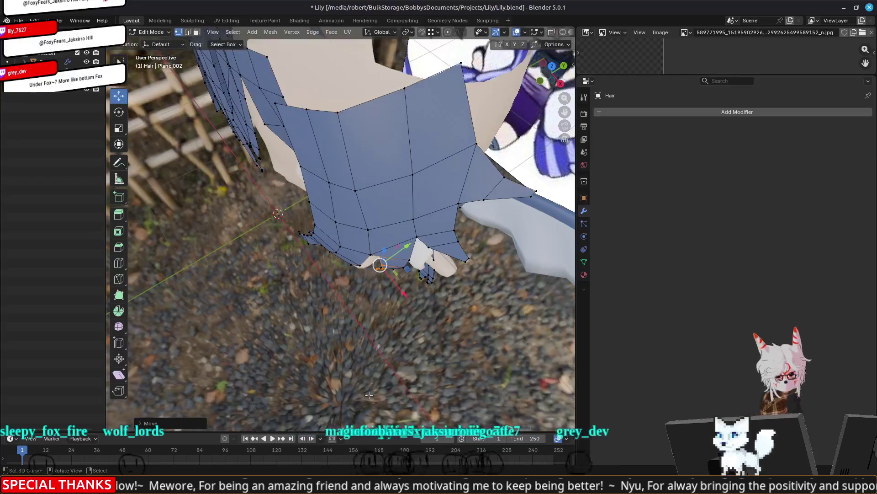
scroll(405, 313, "up", 2)
Pull a vertex on the hair's lower edge along Y
middle_click_drag(405, 313, 411, 272)
left_click(388, 280)
left_click_drag(416, 275, 419, 273)
mouse_move(410, 204)
middle_mouse_down()
mouse_move(409, 103)
mouse_move(424, 254)
middle_mouse_up()
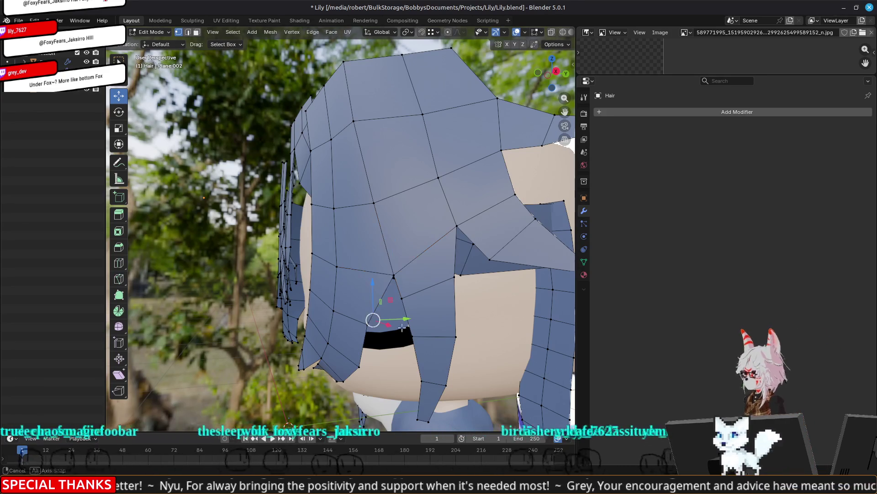
Pull the selected fringe vertex along Y toward the head, repositioning it twice
middle_click_drag(368, 312, 402, 320)
key("g")
key("y")
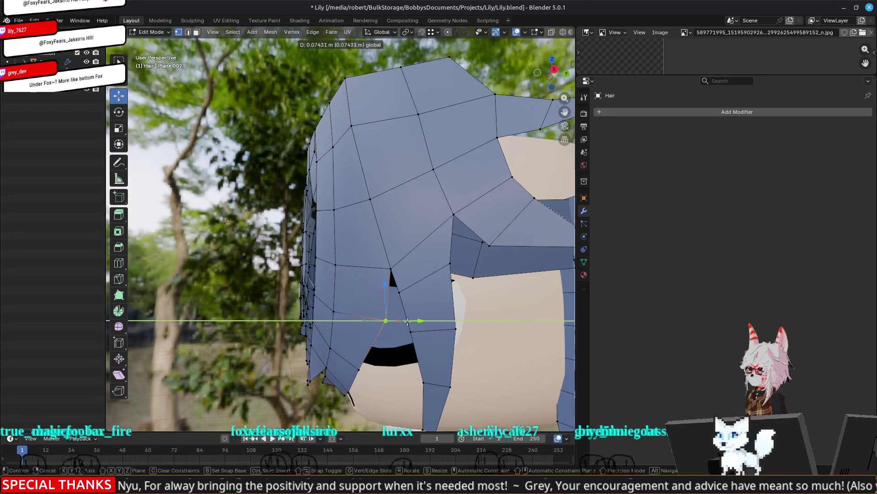
key("z")
left_click(384, 366)
key("g")
key("y")
left_click(402, 369)
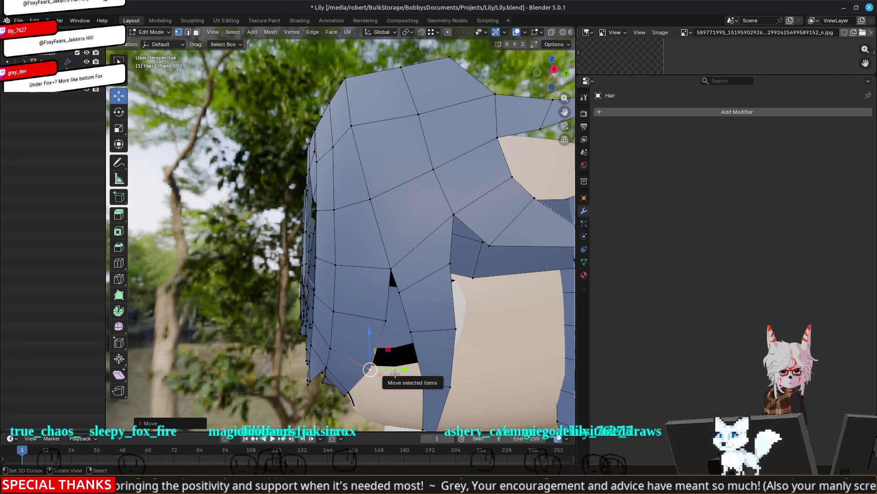
Nudge that vertex further along Y, then move two side-strand vertices along Y
mouse_move(395, 374)
middle_mouse_down()
mouse_move(389, 274)
mouse_move(402, 280)
mouse_move(408, 251)
middle_mouse_up()
scroll(400, 295, "up", 2)
left_click_drag(408, 251, 416, 249)
middle_click_drag(389, 290, 281, 256)
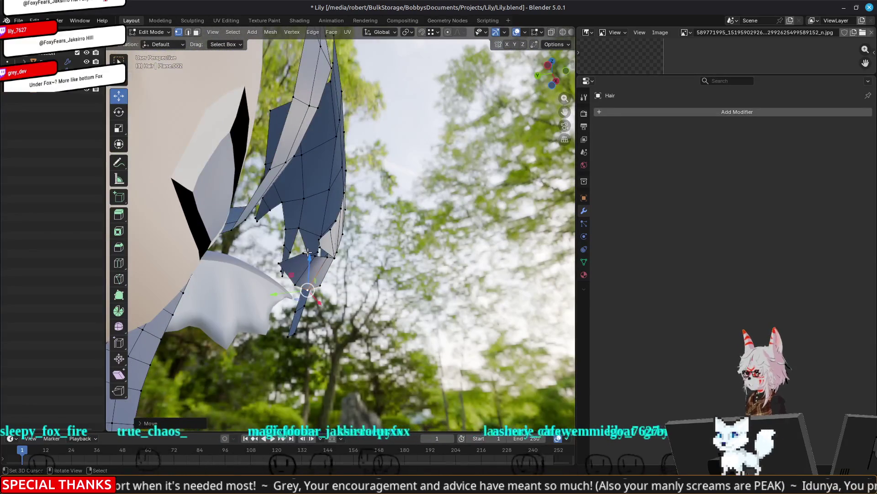
left_click(281, 256)
mouse_move(280, 257)
left_mouse_down()
mouse_move(257, 261)
mouse_move(322, 260)
left_mouse_up()
left_click(305, 257)
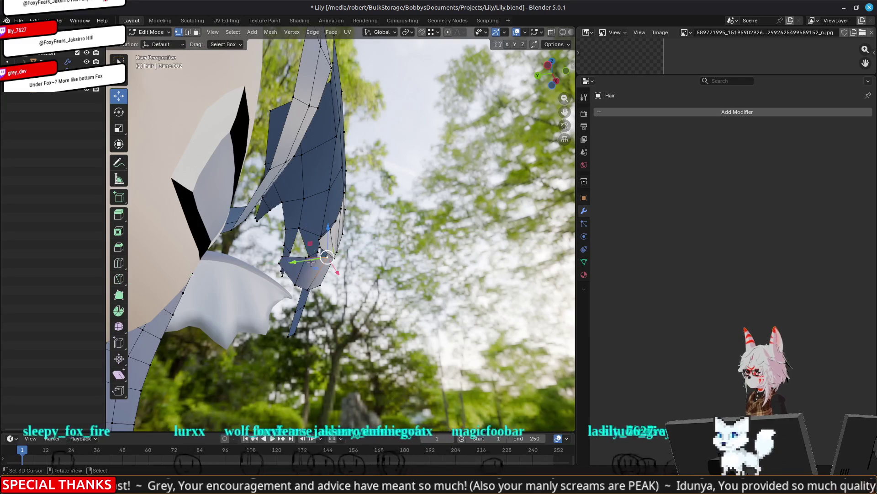
Move more side-hair vertices, including a higher one, along Y against the head
mouse_move(322, 259)
middle_mouse_down()
mouse_move(350, 309)
mouse_move(336, 279)
mouse_move(289, 267)
middle_mouse_up()
left_click(345, 247)
middle_click_drag(346, 247, 348, 247)
left_click_drag(384, 246, 391, 245)
mouse_move(338, 203)
middle_mouse_down()
mouse_move(370, 226)
mouse_move(361, 228)
middle_mouse_up()
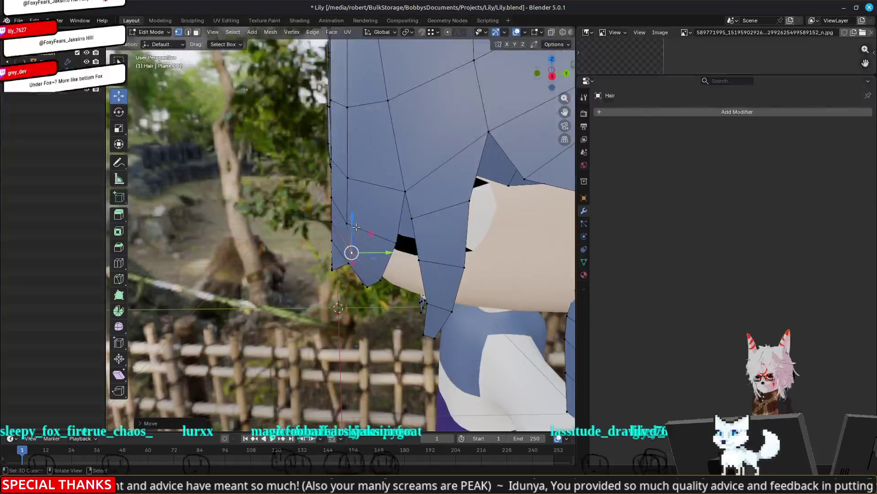
left_click(352, 223)
left_click_drag(374, 222, 382, 221)
left_click(353, 178)
left_click_drag(383, 178, 387, 177)
Return the hair to Object Mode and view the character
key("Tab")
mouse_move(387, 177)
middle_mouse_down()
mouse_move(369, 257)
mouse_move(466, 254)
mouse_move(450, 260)
mouse_move(403, 210)
mouse_move(355, 222)
mouse_move(388, 191)
mouse_move(366, 237)
mouse_move(320, 267)
mouse_move(392, 229)
middle_mouse_up()
scroll(448, 263, "up", 3)
Back in Edit Mode, move the side strand's tip along Y
key("Tab")
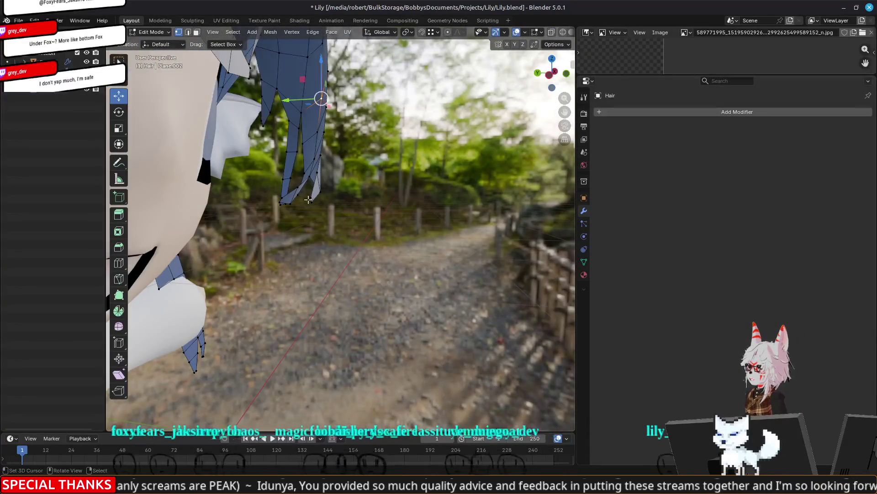
left_click(311, 199)
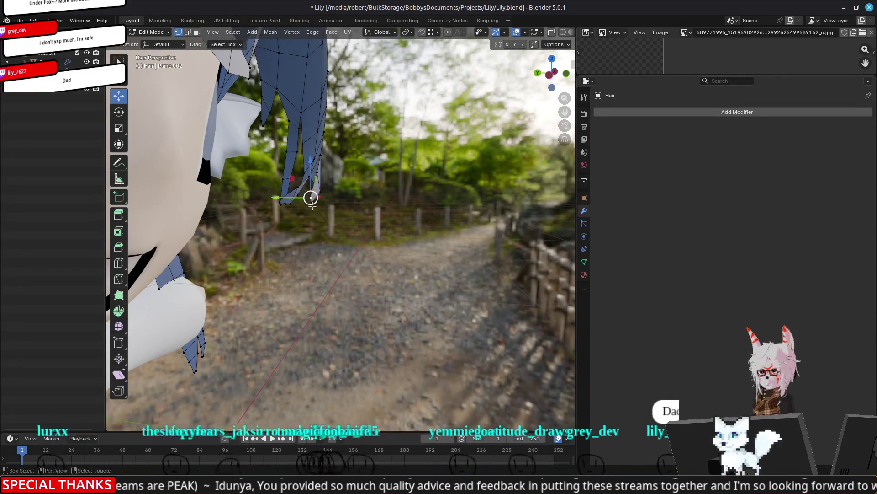
mouse_move(312, 199)
middle_mouse_down()
mouse_move(290, 224)
mouse_move(320, 256)
middle_mouse_up()
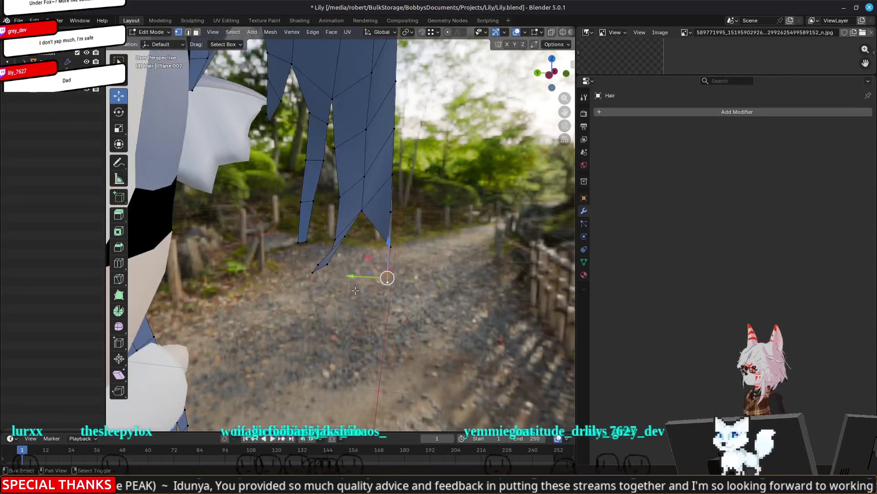
left_click_drag(353, 276, 295, 264)
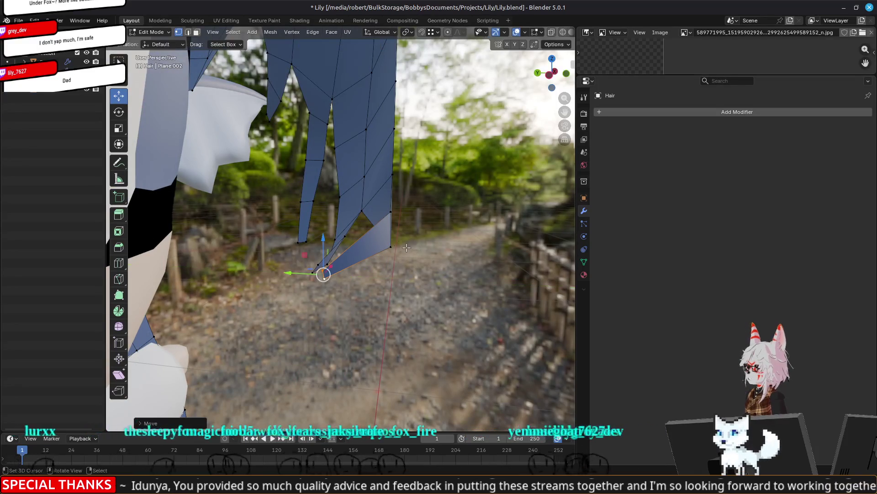
Pull the tip vertex and the vertex above it inward together along Y
left_click(390, 247)
left_click_drag(367, 246, 329, 228)
left_click(390, 211, "shift")
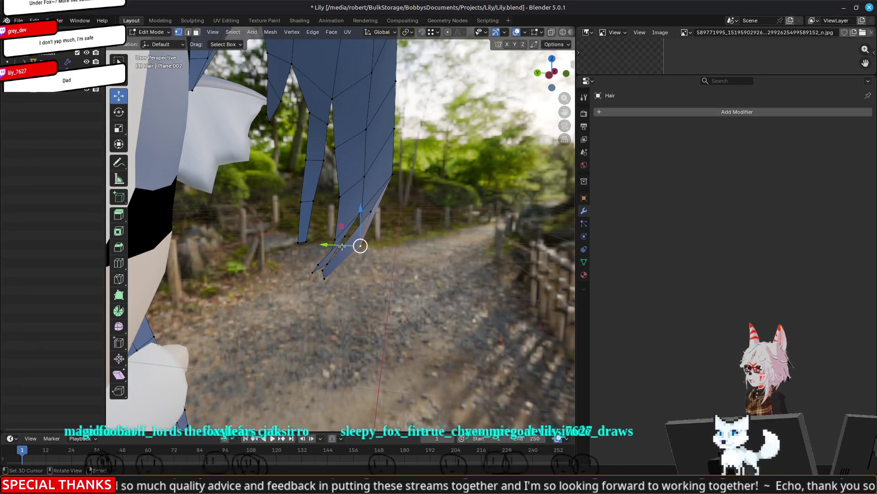
key("g")
key("y")
left_click(349, 242)
middle_click_drag(349, 243, 360, 264)
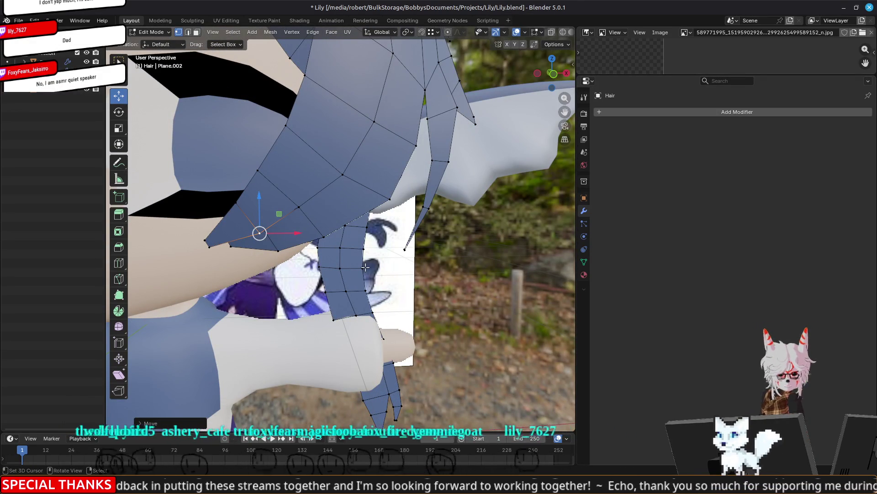
mouse_move(366, 267)
middle_mouse_down()
mouse_move(366, 291)
mouse_move(322, 279)
mouse_move(425, 330)
mouse_move(383, 224)
mouse_move(461, 229)
mouse_move(379, 192)
middle_mouse_up()
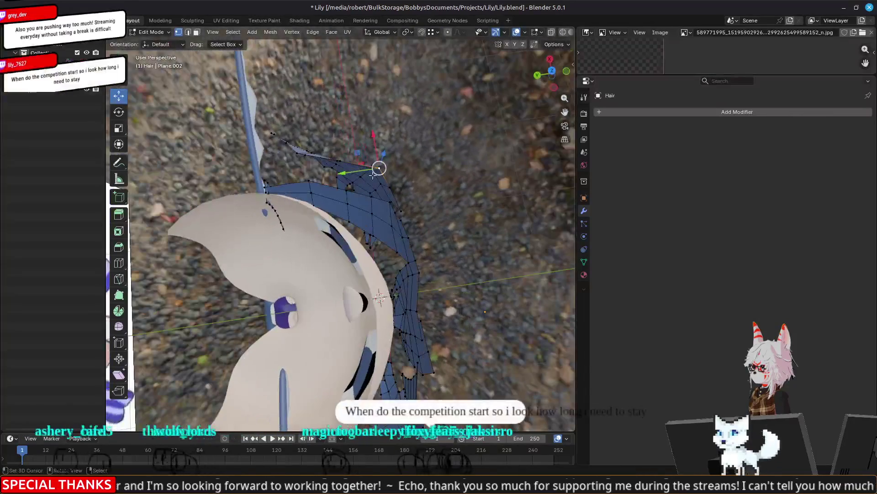
Move the top hair vertices along Y using the gizmo's green arrow
left_click_drag(336, 177, 334, 178)
mouse_move(333, 177)
middle_mouse_down("shift")
mouse_move(428, 220)
mouse_move(455, 125)
mouse_move(442, 114)
middle_mouse_up("shift")
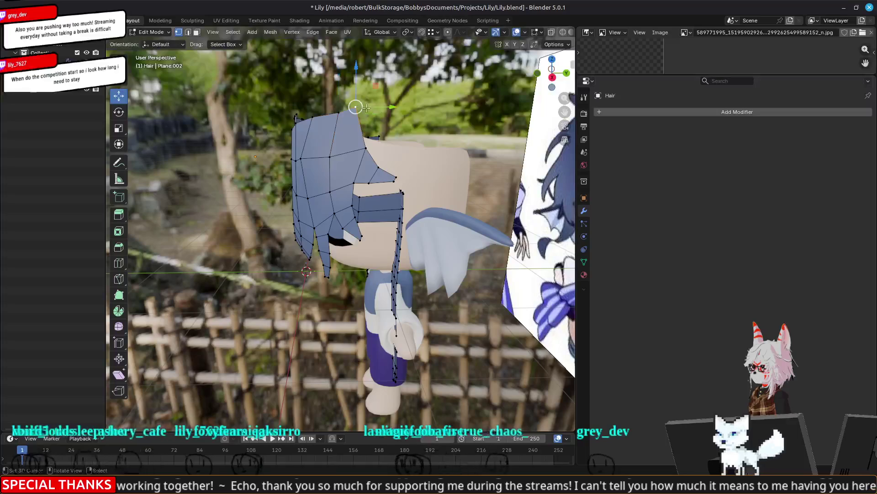
mouse_move(386, 107)
left_mouse_down()
mouse_move(383, 135)
mouse_move(399, 147)
mouse_move(396, 108)
left_mouse_up()
Widen the 3D viewport by dragging its border, narrowing the properties panel
mouse_move(395, 107)
middle_mouse_down()
mouse_move(393, 137)
mouse_move(347, 220)
mouse_move(367, 167)
middle_mouse_up()
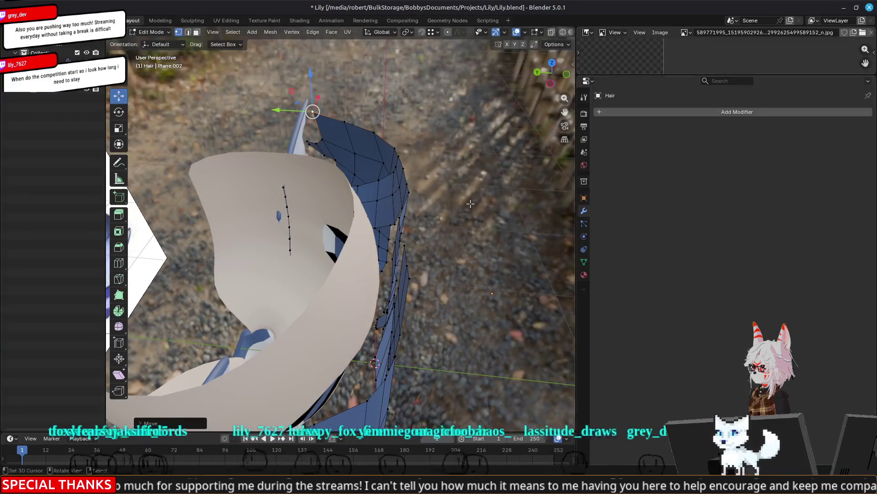
middle_click_drag(471, 203, 575, 206)
left_click_drag(576, 206, 702, 208)
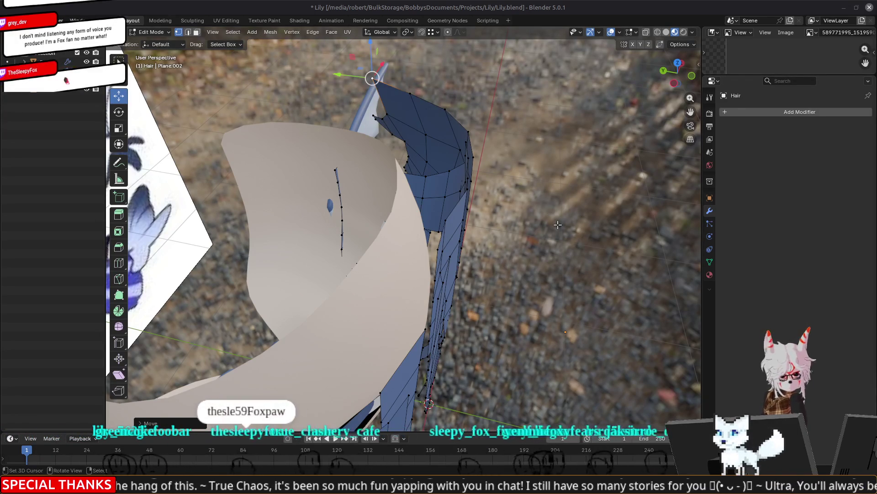
mouse_move(525, 220)
middle_mouse_down()
mouse_move(575, 207)
mouse_move(577, 196)
middle_mouse_up()
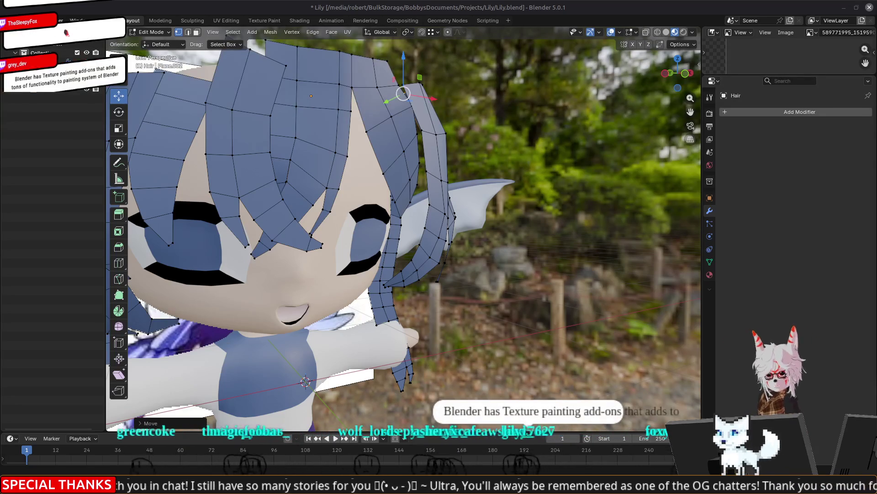
Look down on the head, then bring the browser with the Twitch emotes dashboard forward
middle_click_drag(539, 192, 551, 286)
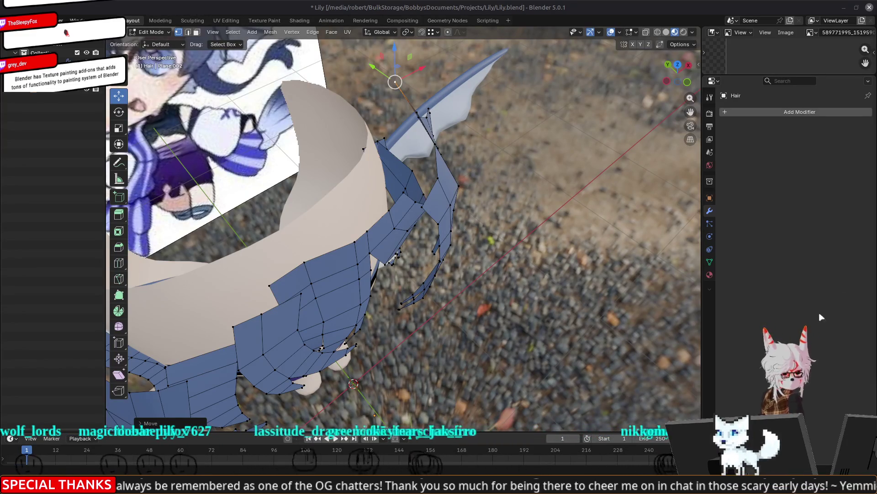
key("alt+Tab")
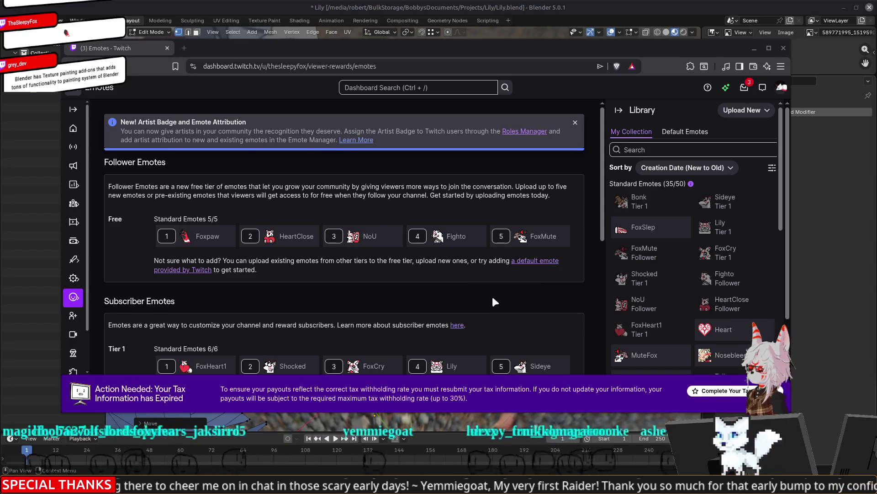
scroll(492, 294, "down", 2)
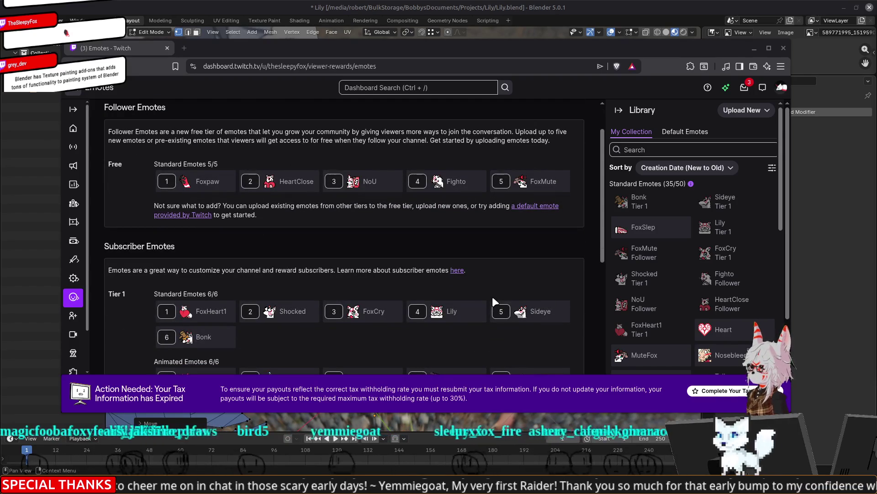
scroll(492, 296, "up", 2)
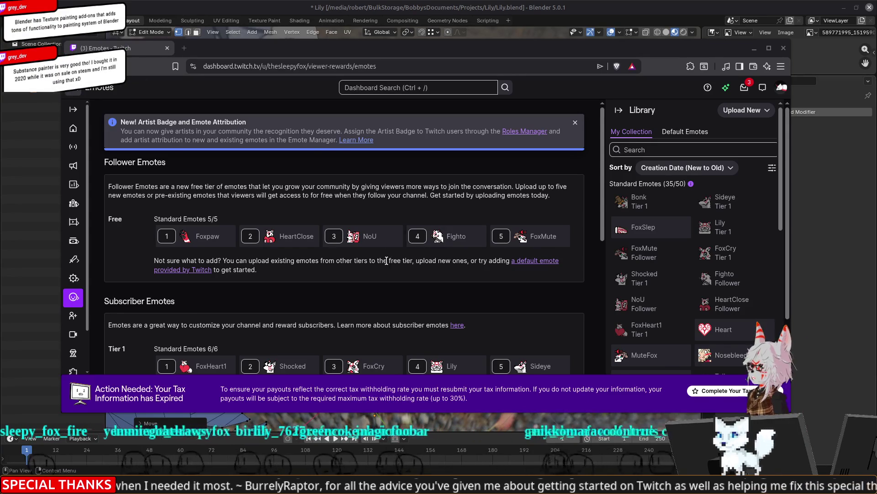
scroll(397, 264, "down", 2)
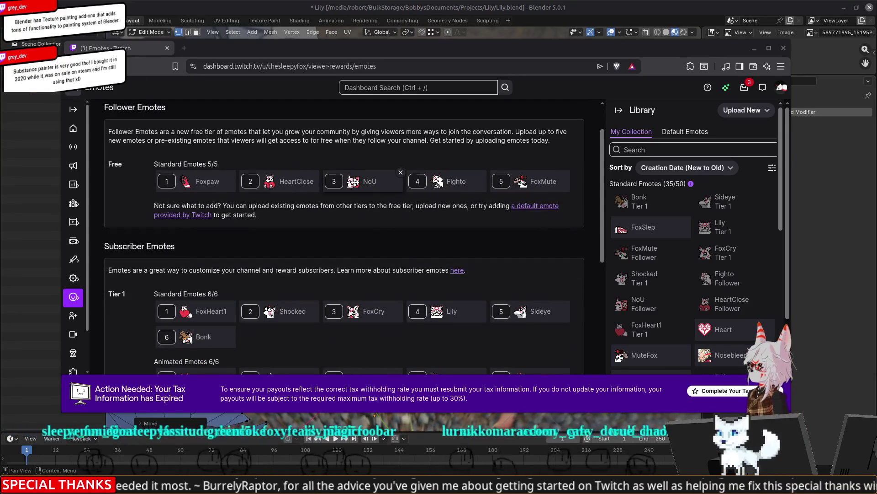
mouse_move(289, 313)
left_mouse_down()
mouse_move(338, 182)
mouse_move(370, 182)
left_mouse_up()
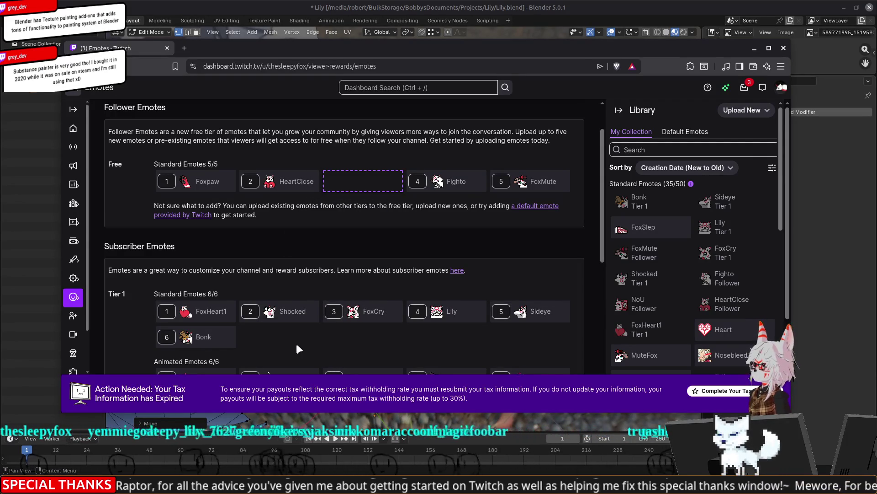
Remove NoU from its Free slot, drag Shocked into it, and clear Shocked's Tier 1 slot
left_click(400, 173)
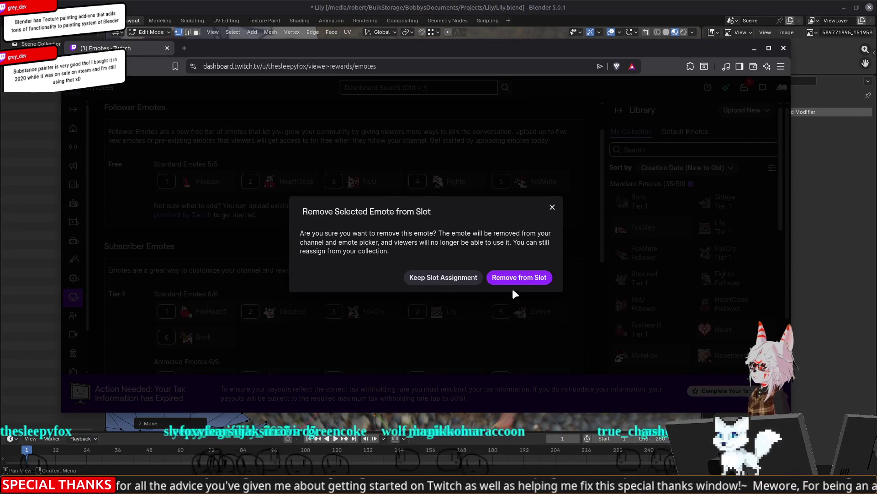
left_click(524, 277)
left_click_drag(270, 311, 532, 177)
mouse_move(270, 312)
left_mouse_down()
mouse_move(498, 197)
mouse_move(518, 171)
left_mouse_up()
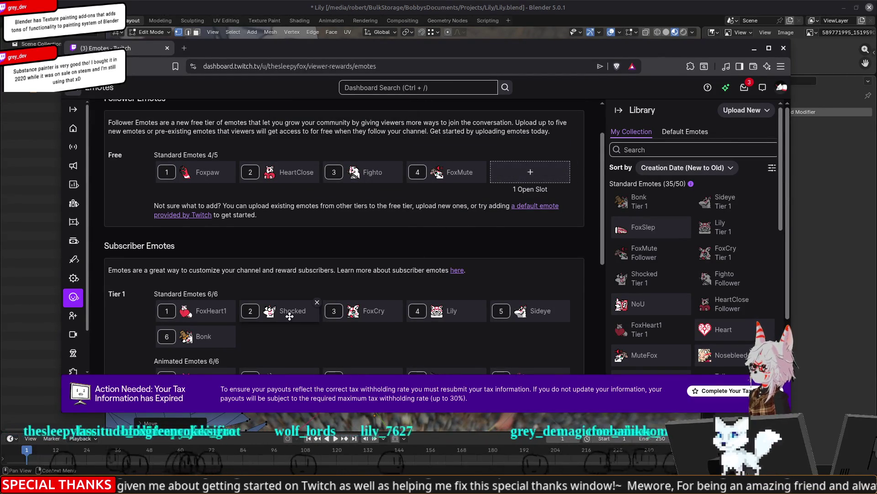
left_click(305, 312)
left_click(513, 278)
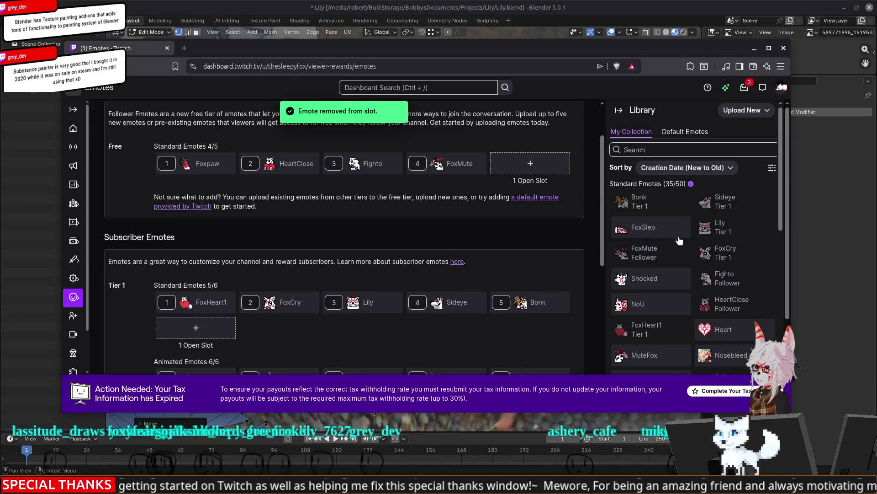
Set the Shocked emote's Slot Assignment to Follower
left_click(655, 280)
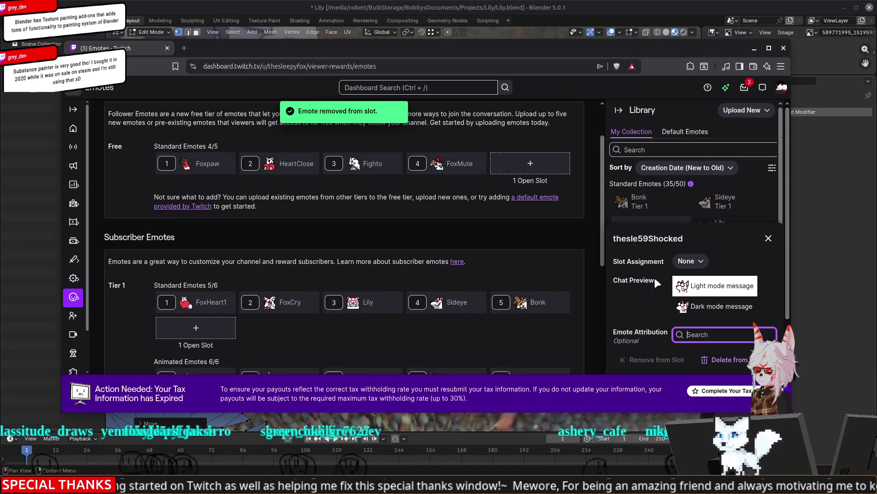
left_click(698, 261)
left_click(658, 136)
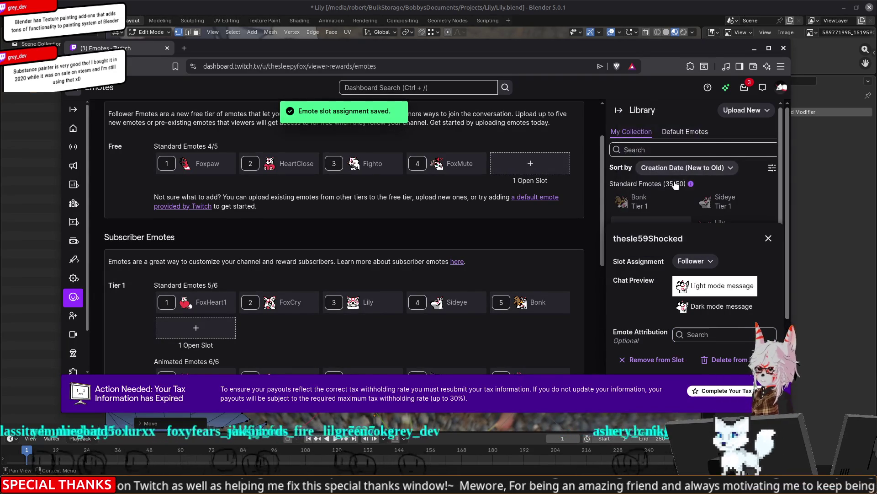
left_click(768, 241)
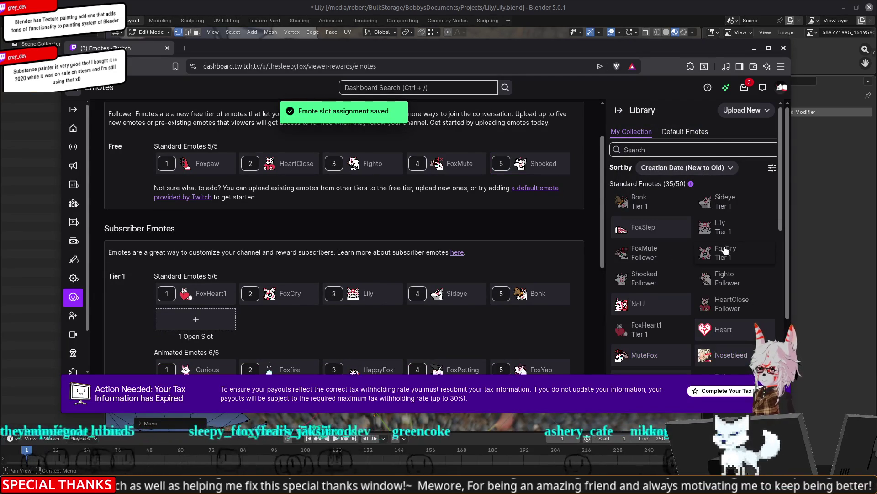
Set NoU's Slot Assignment to Tier 1 and close the browser window
left_click(639, 308)
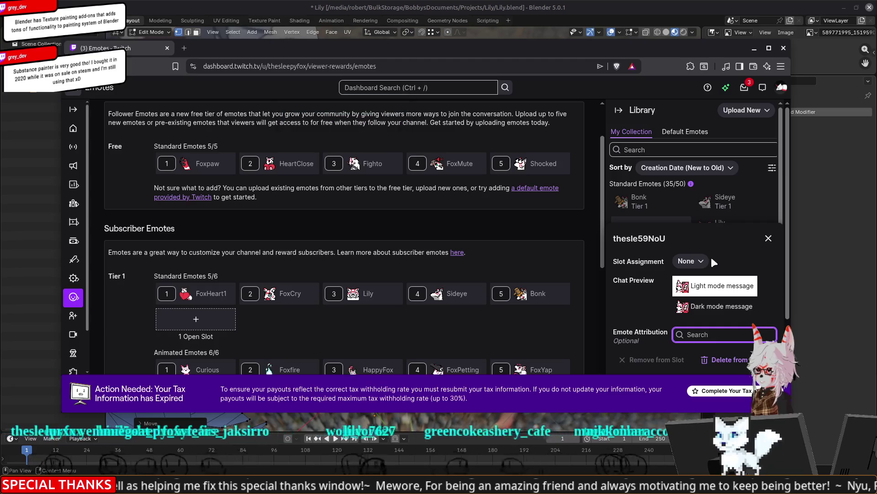
left_click(698, 261)
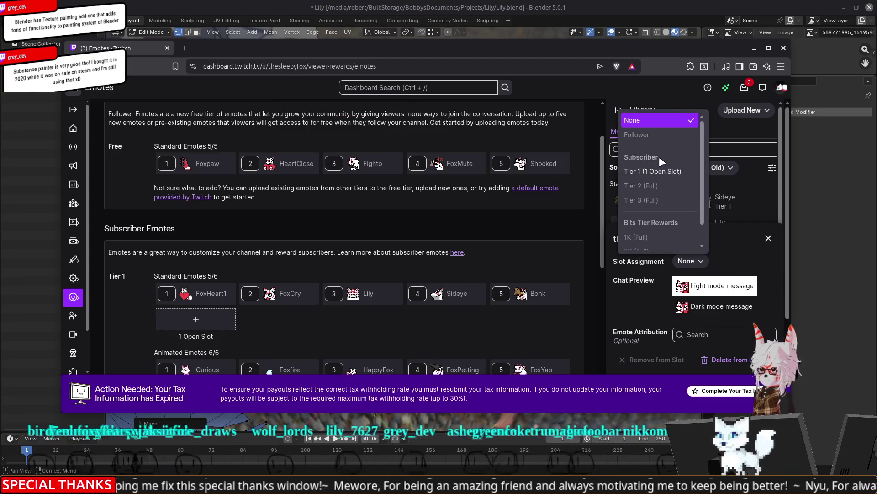
left_click(644, 172)
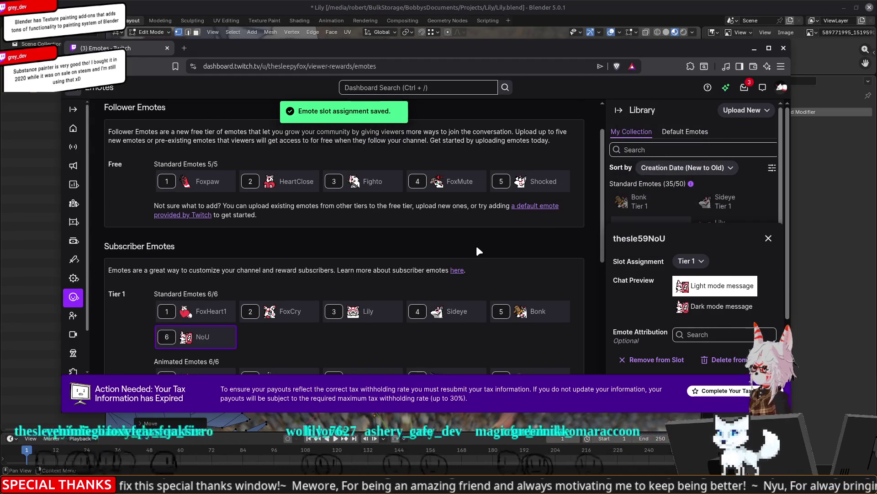
left_click(782, 48)
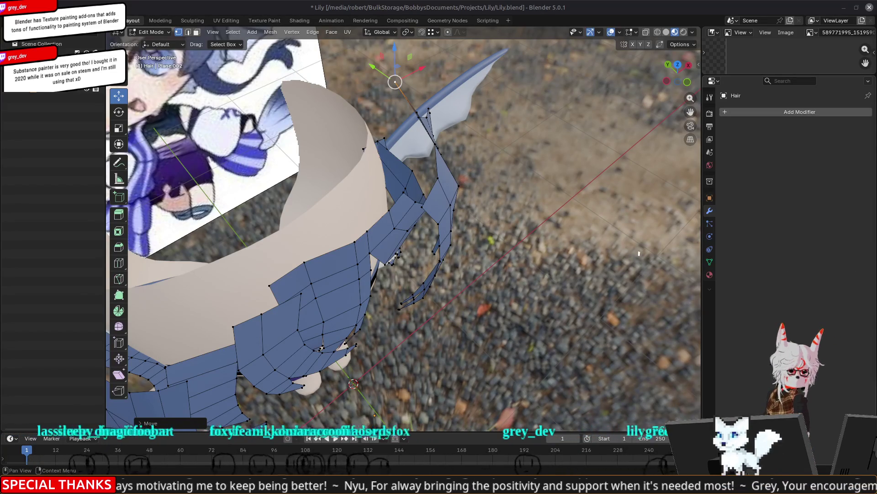
Select an edge loop on the side hair strip and move it closer to the head
middle_click_drag(506, 237, 500, 147)
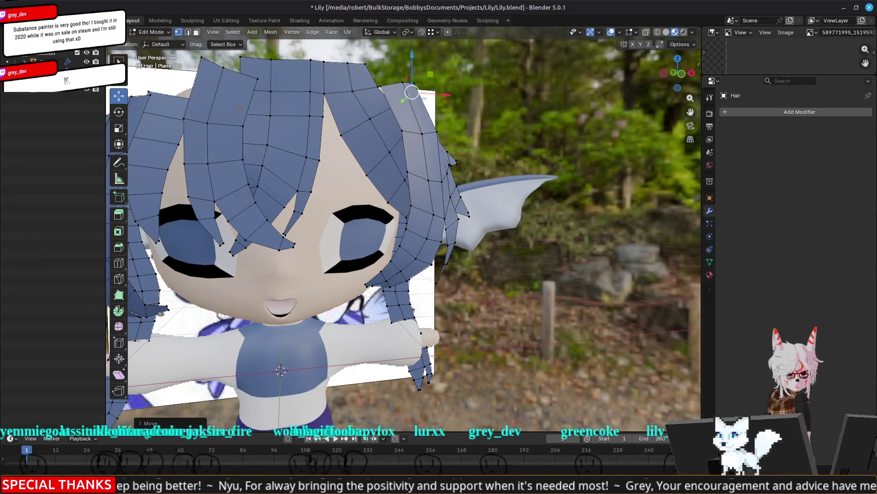
mouse_move(657, 256)
middle_mouse_down()
mouse_move(441, 272)
mouse_move(588, 356)
mouse_move(508, 338)
middle_mouse_up()
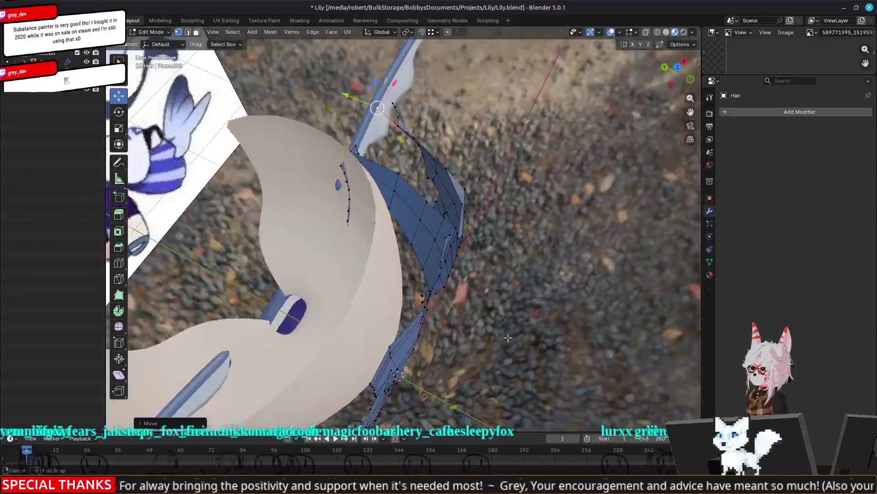
left_click(448, 222, "alt")
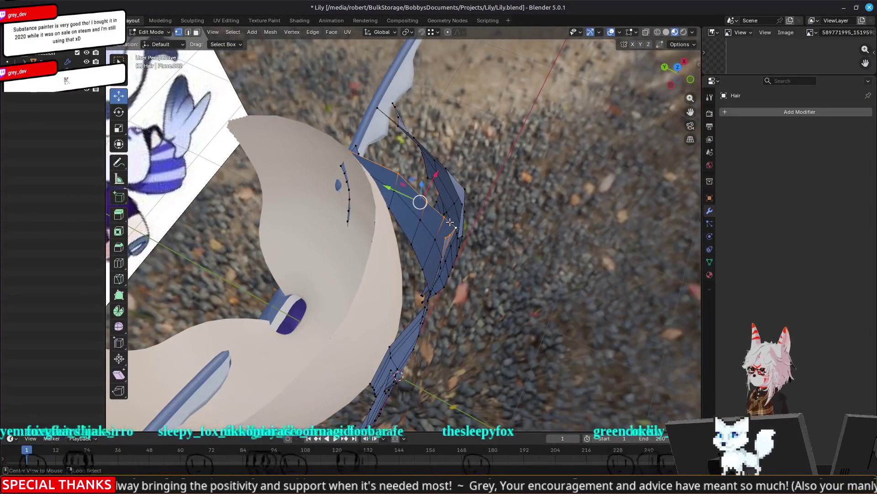
key("g")
left_click(389, 195)
mouse_move(388, 194)
middle_mouse_down()
mouse_move(417, 246)
mouse_move(439, 241)
middle_mouse_up()
Move another strip loop closer to the head and select loops near the strip's top
left_click(430, 213, "alt")
key("g")
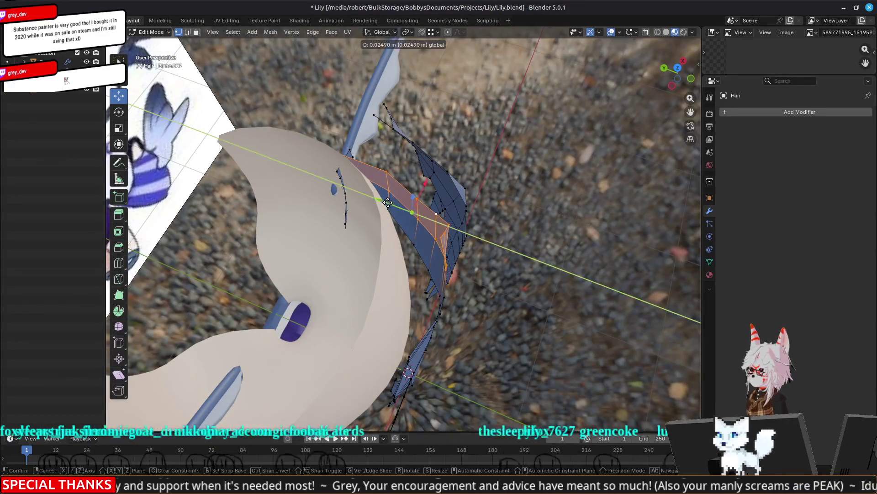
left_click(400, 210)
left_click(435, 215, "alt")
middle_click_drag(435, 215, 396, 191)
left_click(396, 191, "alt")
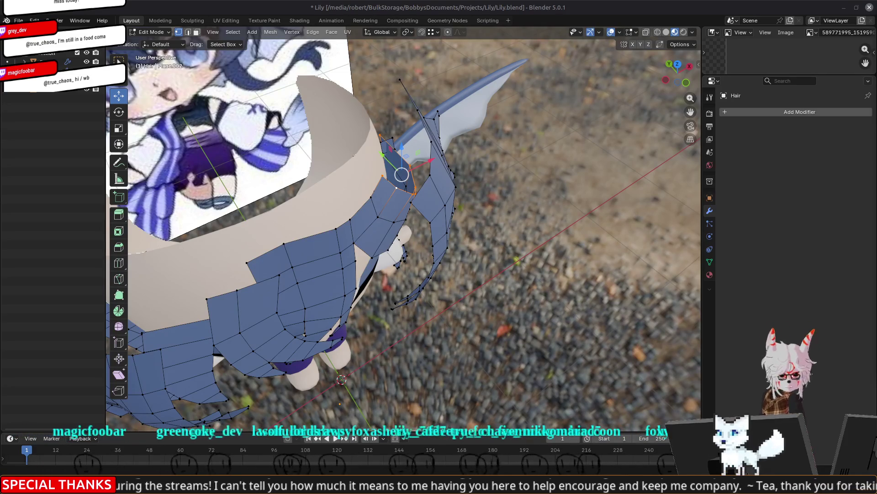
Orbit around the hair, return to Object Mode and zoom out to the full character
mouse_move(416, 178)
middle_mouse_down()
mouse_move(437, 179)
mouse_move(423, 162)
middle_mouse_up()
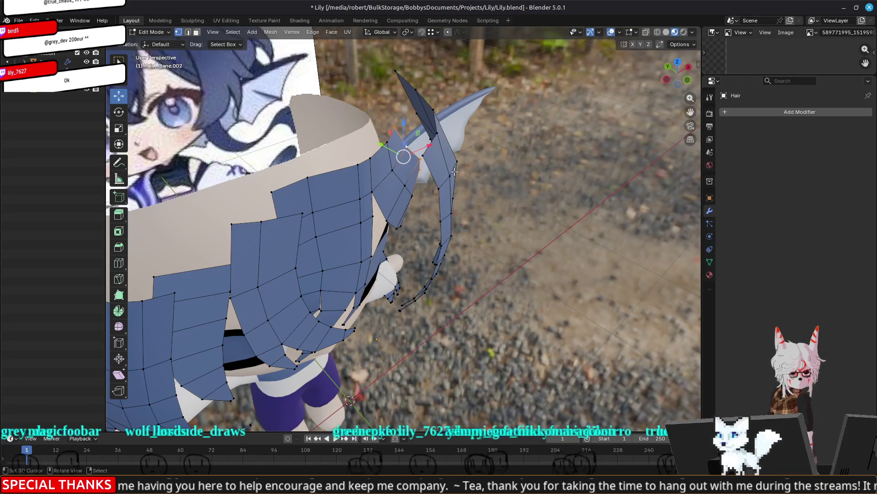
mouse_move(473, 173)
middle_mouse_down()
mouse_move(504, 236)
mouse_move(484, 238)
mouse_move(448, 219)
mouse_move(475, 242)
mouse_move(460, 243)
mouse_move(553, 265)
mouse_move(556, 301)
mouse_move(586, 302)
middle_mouse_up()
key("Tab")
scroll(461, 243, "down", 5)
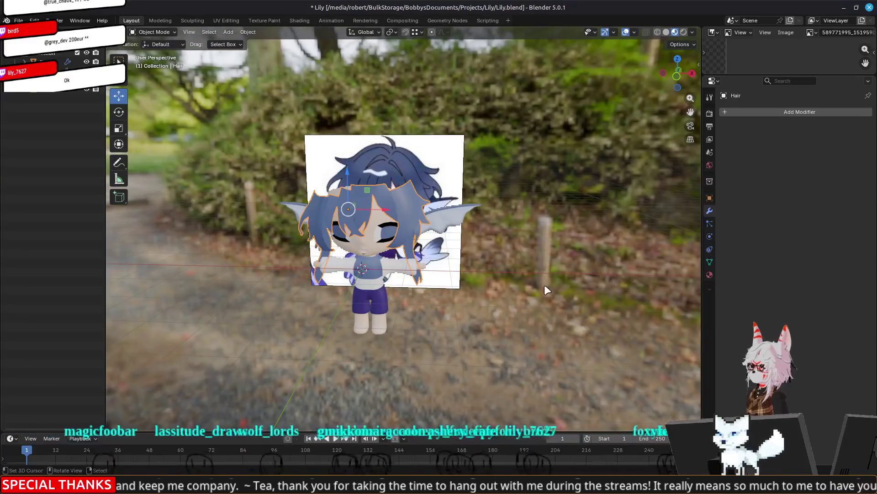
From front view, enter Edit Mode on the Hair mesh rather than the Booty body
key("KP_1")
scroll(400, 230, "up", 5)
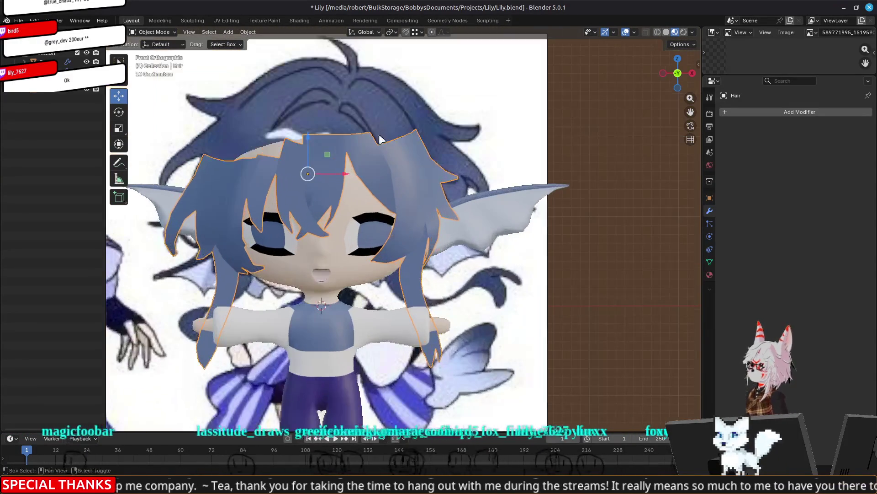
scroll(411, 183, "up", 3)
left_click(452, 251)
key("Tab")
scroll(461, 237, "up", 2)
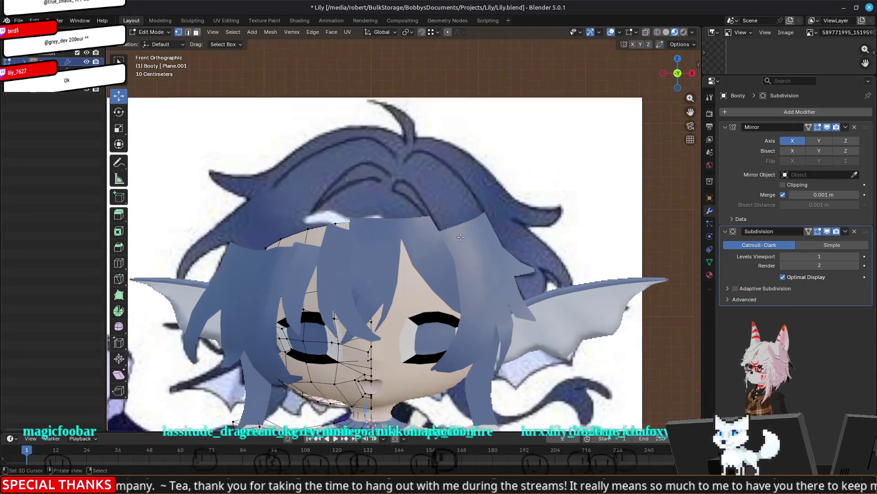
key("Tab")
scroll(460, 237, "up", 1)
left_click(478, 240)
key("Tab")
Switch to edge select mode and wireframe viewport shading
key("2")
key("z")
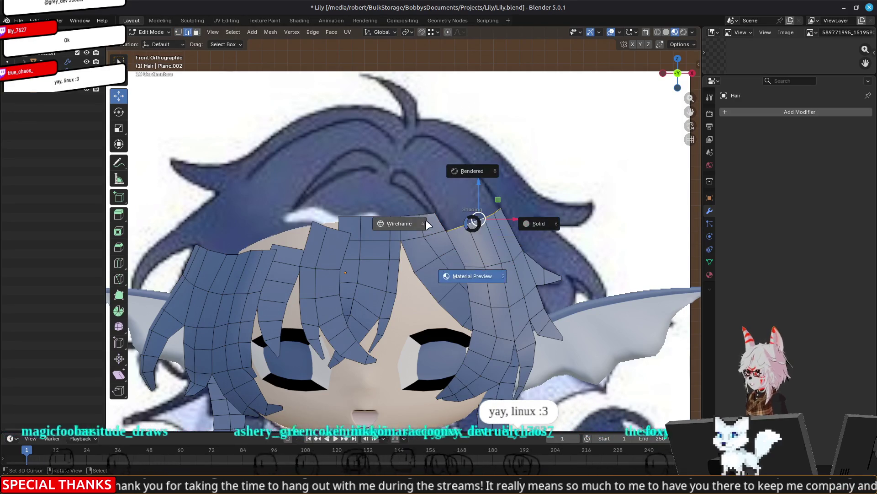
left_click(426, 224)
Move, scale, rotate and rescale the selected edge to lie along the crown strand
key("g")
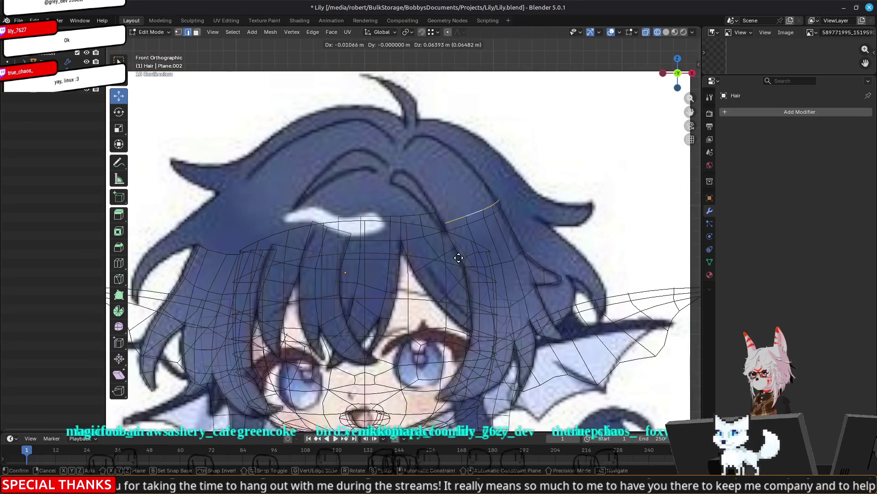
left_click(439, 235)
key("s")
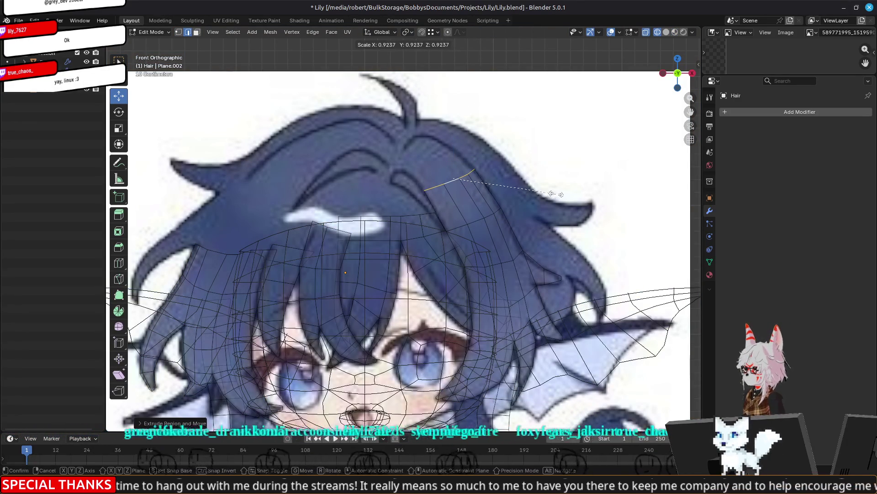
left_click(560, 194)
key("r")
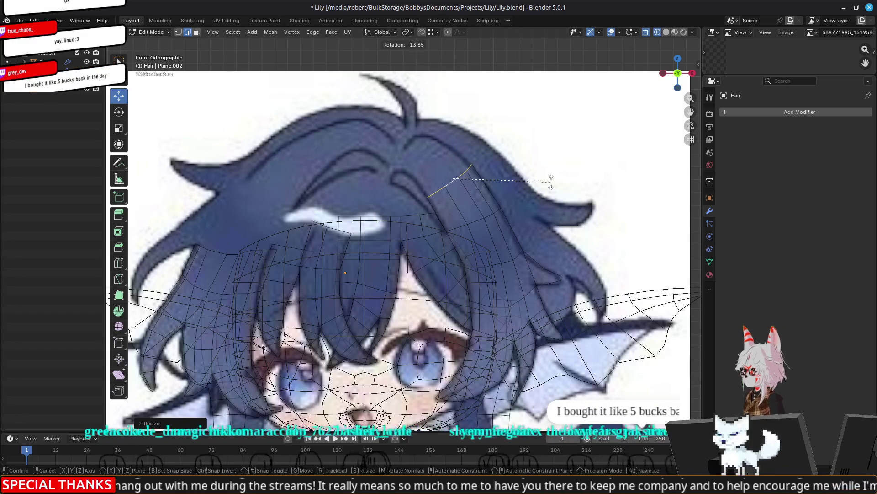
left_click(548, 175)
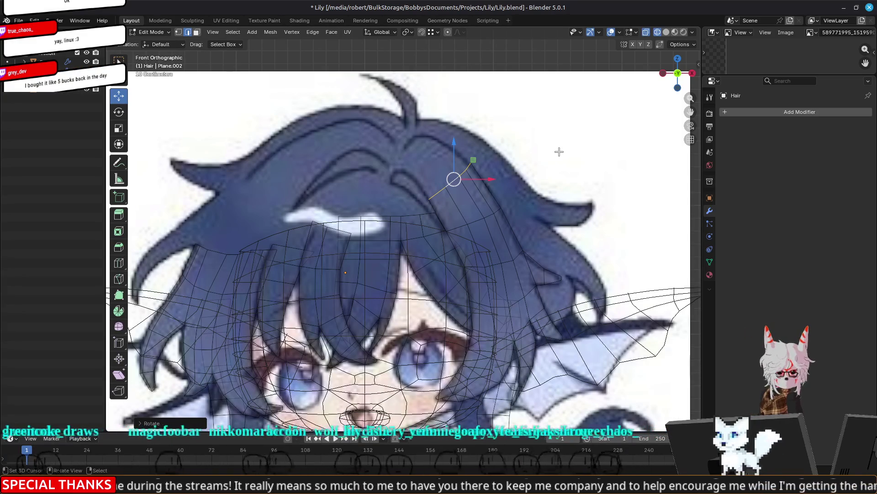
key("s")
left_click(558, 153)
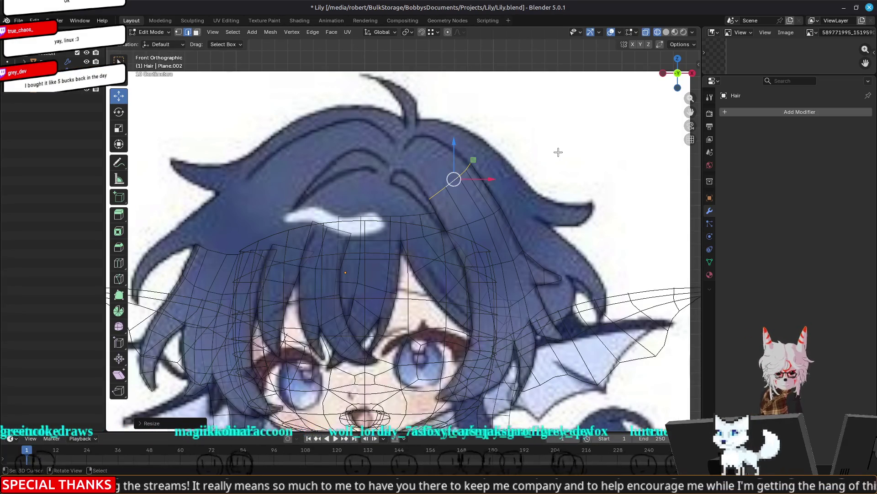
scroll(551, 160, "up", 4)
Shrink the top edge slightly and nudge it into place on the strand
middle_click_drag(574, 146, 539, 200, "shift")
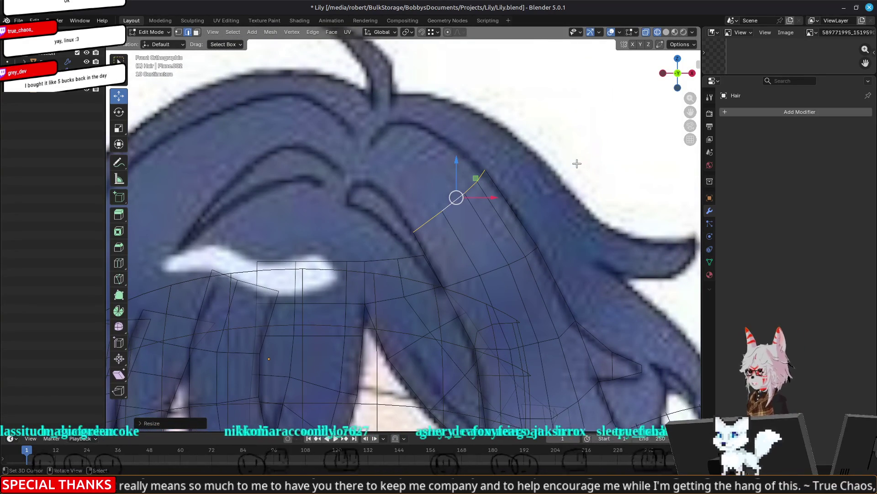
key("s")
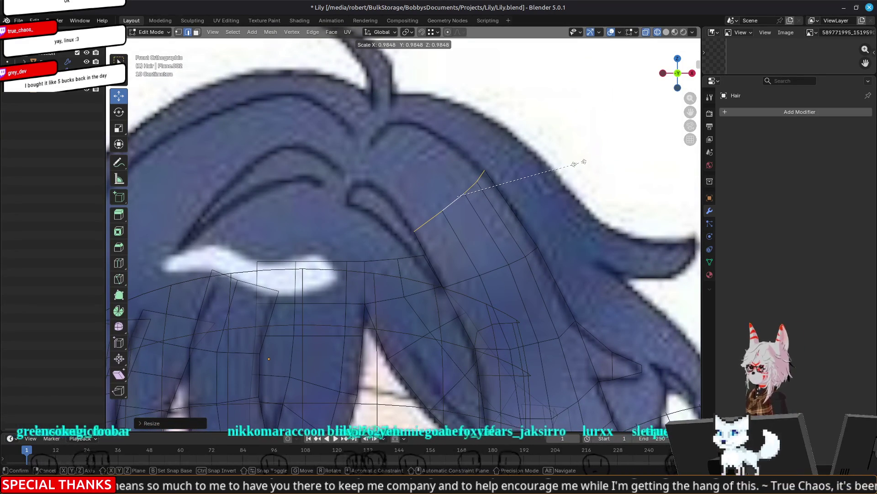
left_click(579, 162)
key("g")
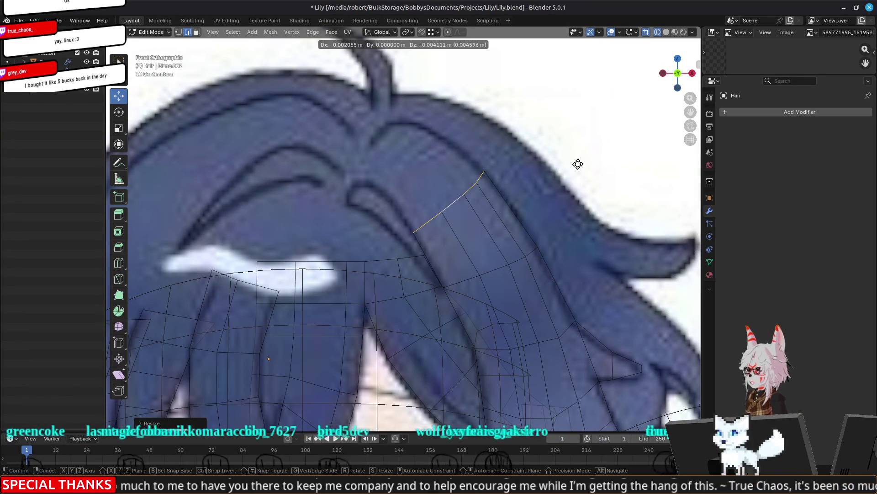
left_click(577, 164)
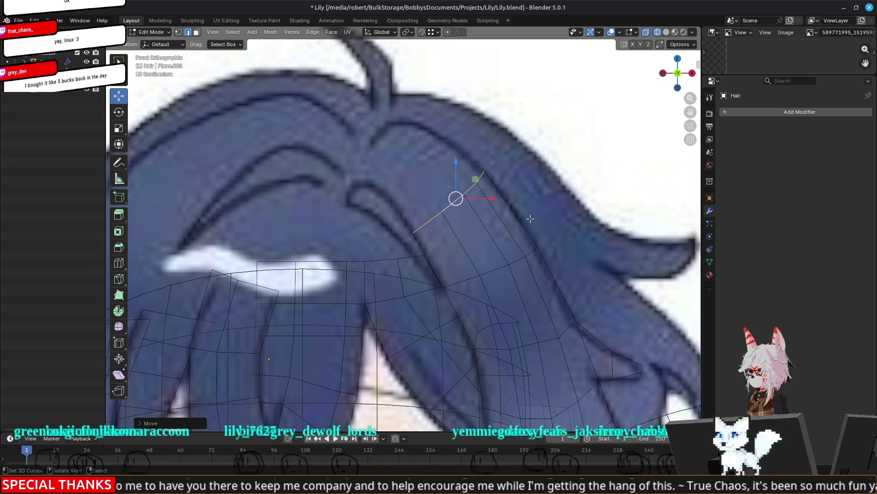
Extrude a new row up-left along the strand, then rotate, narrow and reposition it
key("e")
left_click(497, 181)
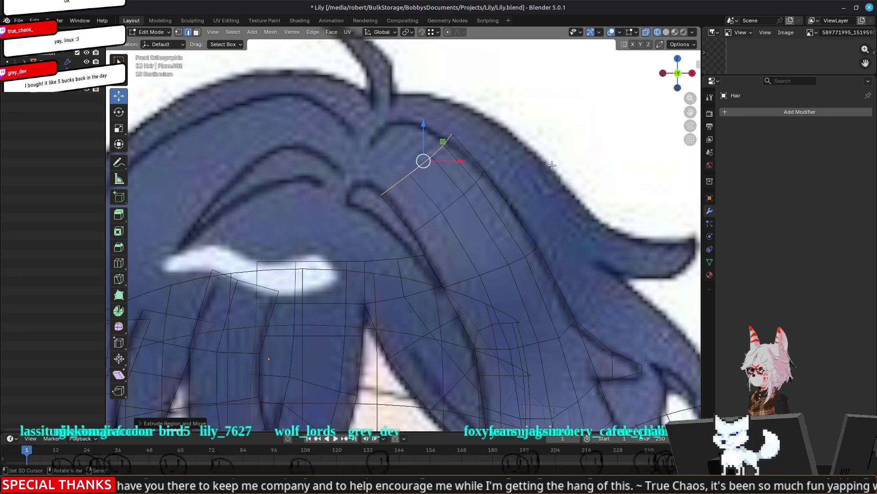
key("r")
left_click(551, 149)
key("s")
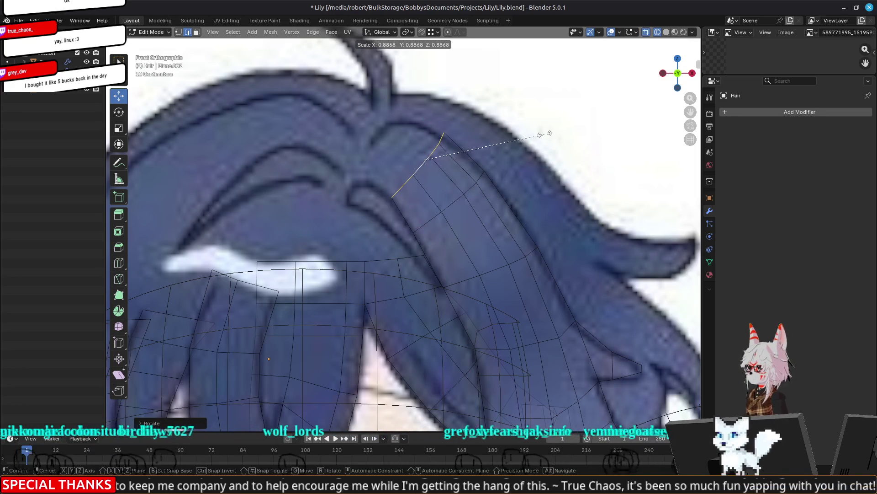
left_click(542, 137)
key("g")
left_click(539, 140)
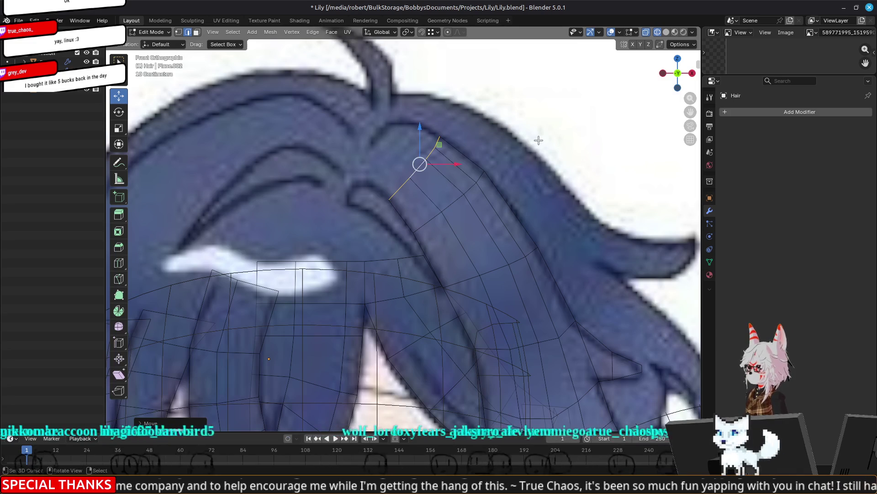
Extrude a second row, rotating and narrowing it to follow the lock
key("e")
left_click(505, 176)
key("r")
left_click(540, 142)
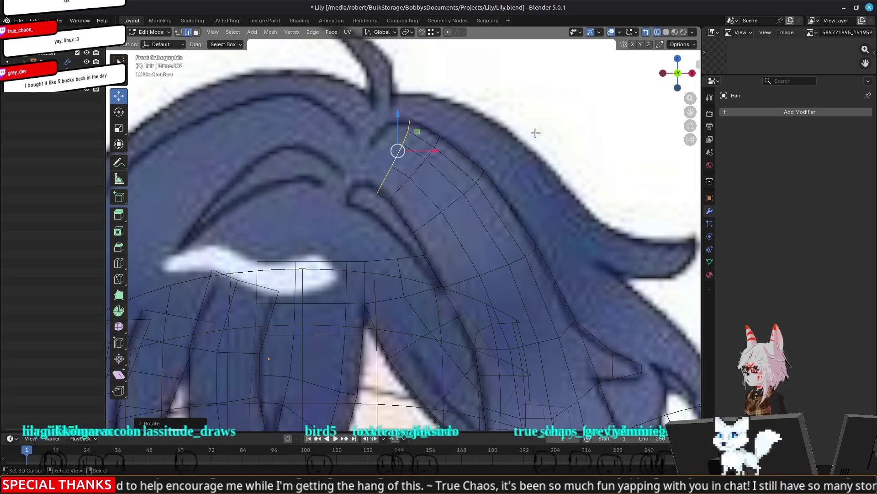
key("s")
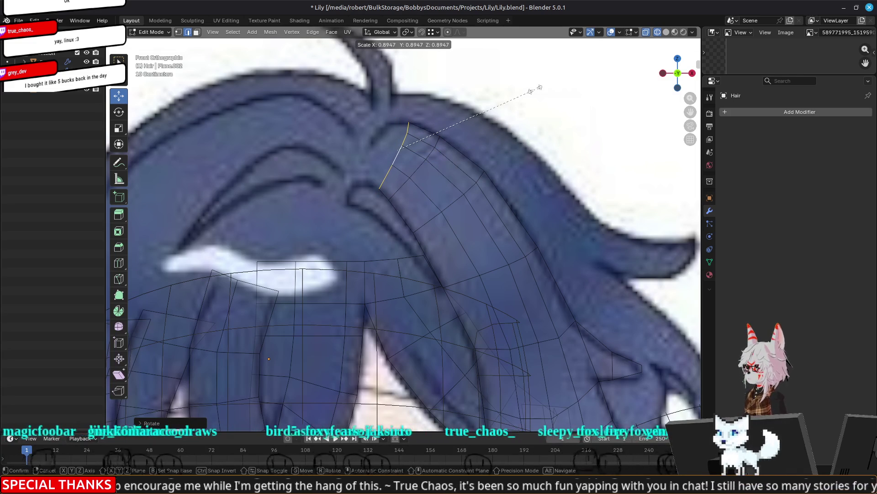
left_click(535, 88)
middle_click_drag(495, 149, 555, 183, "shift")
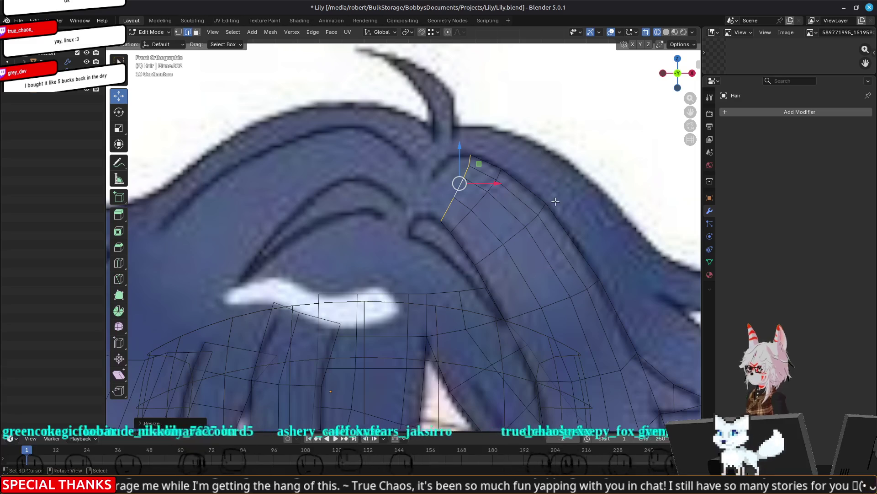
Extrude a third row, tapering, moving and rotating it to match the hair's curve
key("e")
left_click(551, 219)
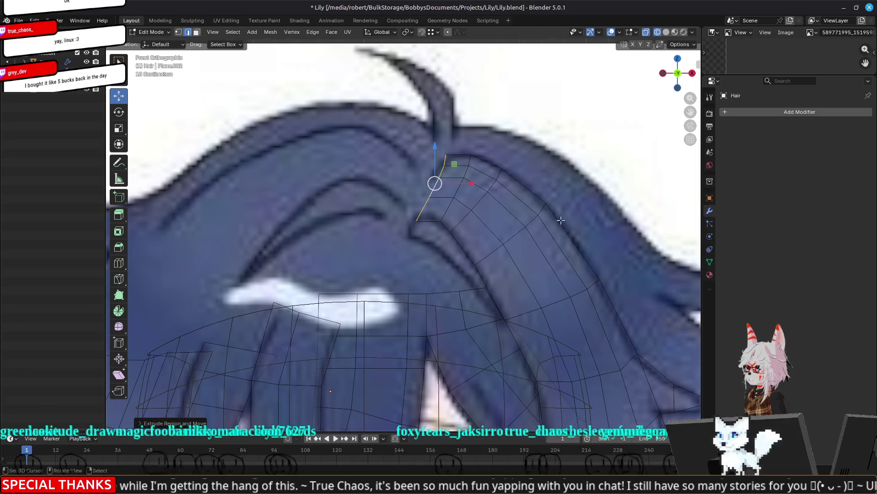
key("r")
left_click(629, 185)
key("s")
left_click(586, 147)
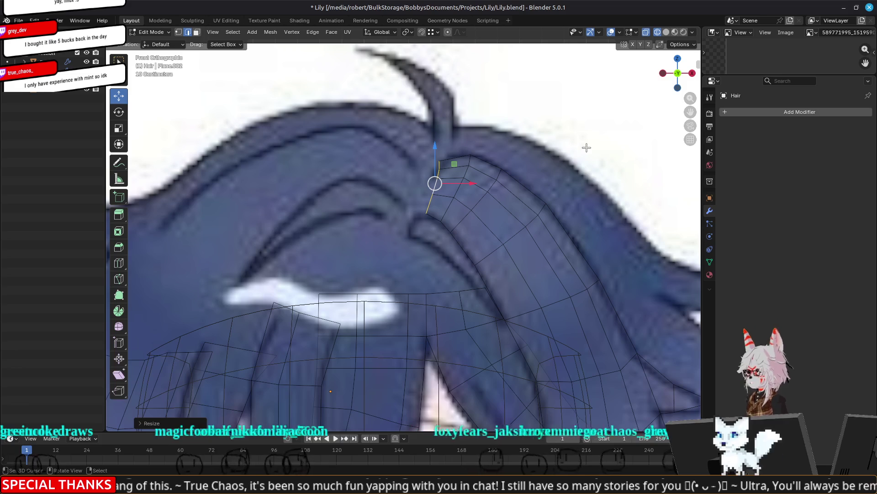
key("g")
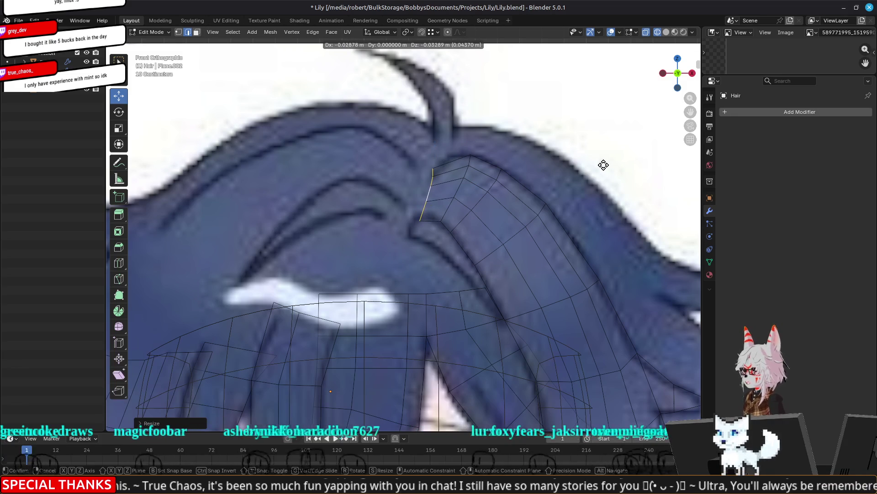
left_click(602, 160)
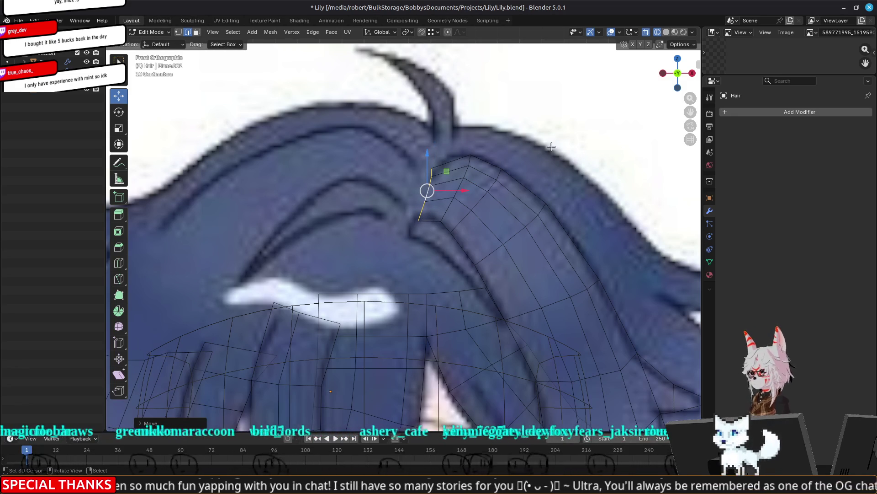
key("r")
left_click(567, 158)
mouse_move(567, 158)
middle_mouse_down()
mouse_move(471, 233)
mouse_move(493, 201)
mouse_move(401, 240)
mouse_move(386, 212)
mouse_move(436, 241)
mouse_move(436, 213)
mouse_move(395, 218)
mouse_move(374, 252)
middle_mouse_up()
Move the new strand's top edge back along the Y depth axis
key("g")
key("y")
left_click(365, 209)
key("g")
key("y")
left_click(416, 197)
mouse_move(430, 240)
left_mouse_down()
mouse_move(447, 234)
mouse_move(450, 251)
left_mouse_up()
Refine the top edge's depth so the strand curves over the head, checking from several angles
mouse_move(449, 251)
middle_mouse_down()
mouse_move(423, 183)
mouse_move(345, 202)
mouse_move(328, 188)
middle_mouse_up()
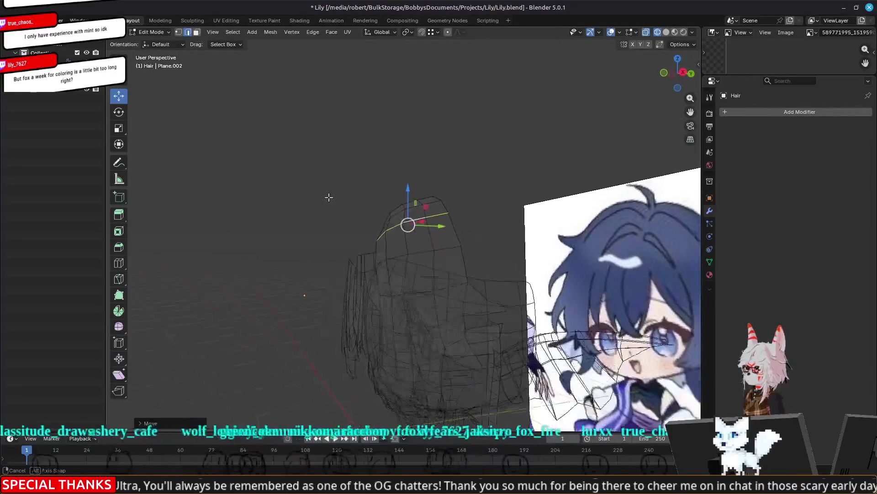
mouse_move(439, 205)
middle_mouse_down()
mouse_move(420, 231)
mouse_move(427, 250)
middle_mouse_up()
scroll(430, 238, "up", 2)
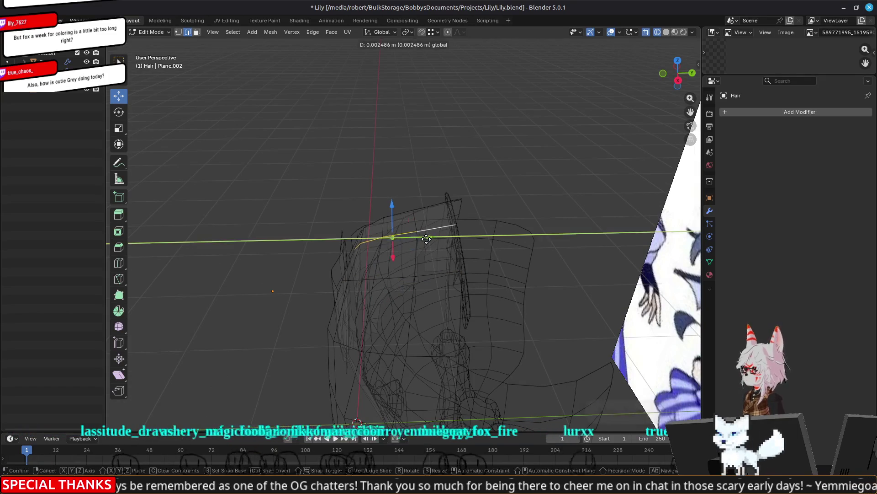
left_click_drag(426, 239, 426, 238)
middle_click_drag(426, 238, 440, 257)
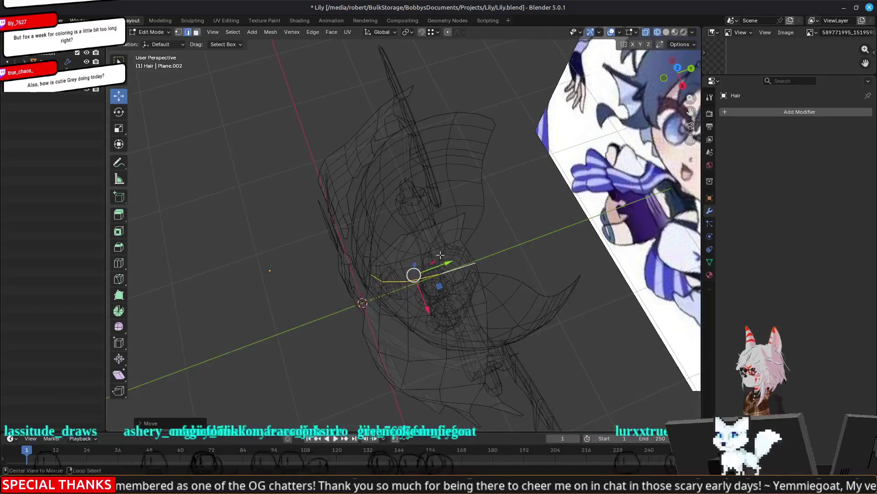
mouse_move(443, 263)
left_mouse_down()
mouse_move(438, 245)
mouse_move(452, 243)
mouse_move(437, 247)
left_mouse_up()
mouse_move(437, 247)
middle_mouse_down()
mouse_move(513, 172)
mouse_move(525, 195)
middle_mouse_up()
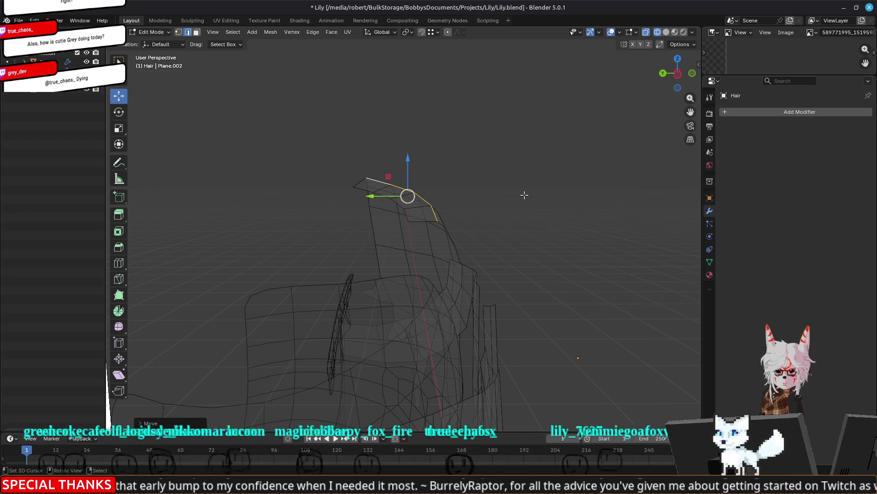
left_click(854, 485)
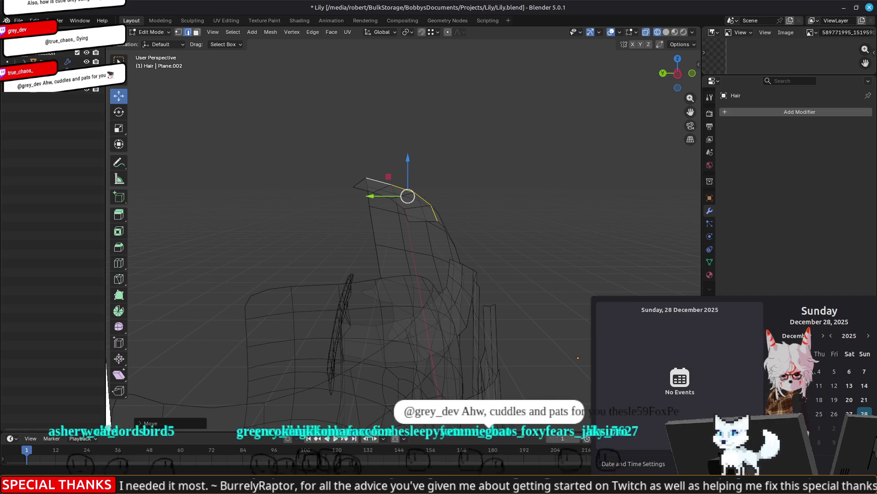
key("Escape")
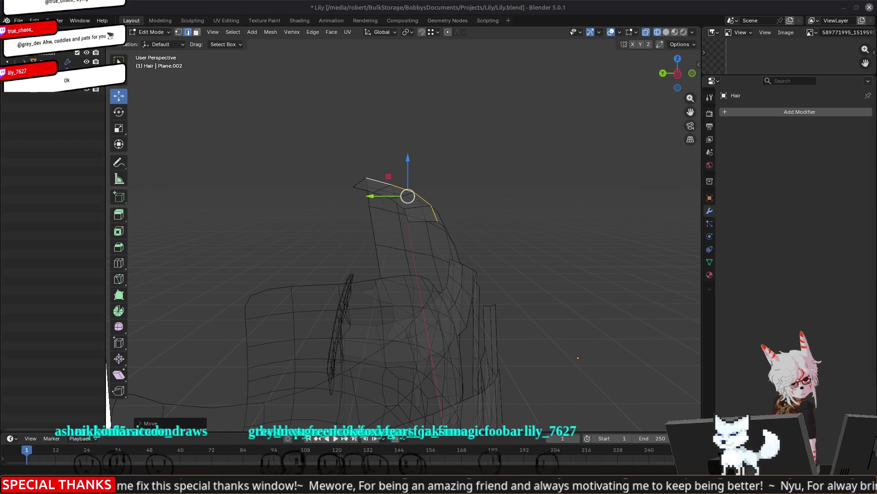
mouse_move(560, 232)
middle_mouse_down()
mouse_move(420, 259)
mouse_move(462, 232)
mouse_move(453, 256)
mouse_move(434, 227)
mouse_move(406, 225)
middle_mouse_up()
key("KP_1")
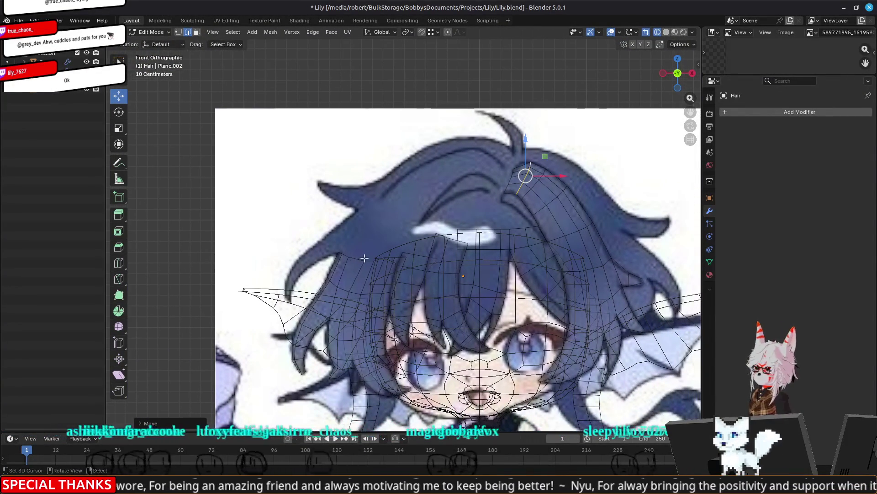
Raise a new row from the left fringe's top edge, tilted and narrowed along the drawn lock
middle_click_drag(385, 278, 405, 177, "shift")
scroll(403, 177, "up", 2)
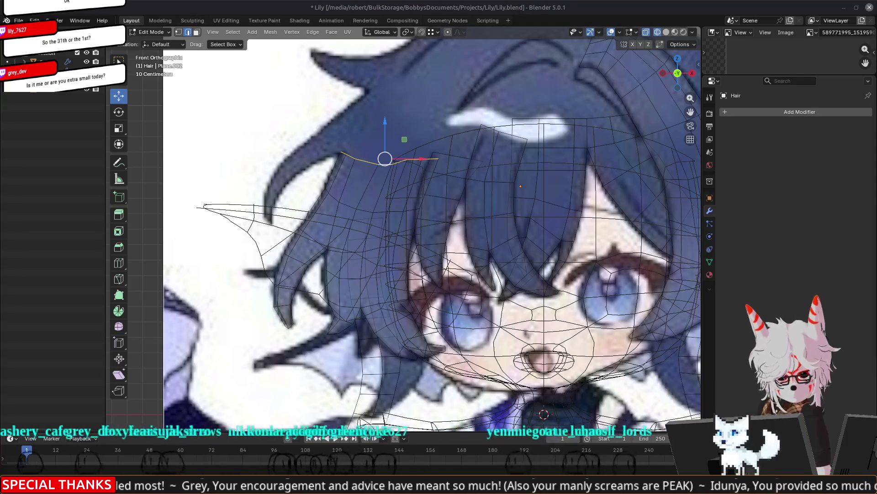
middle_click_drag(401, 105, 416, 183, "shift")
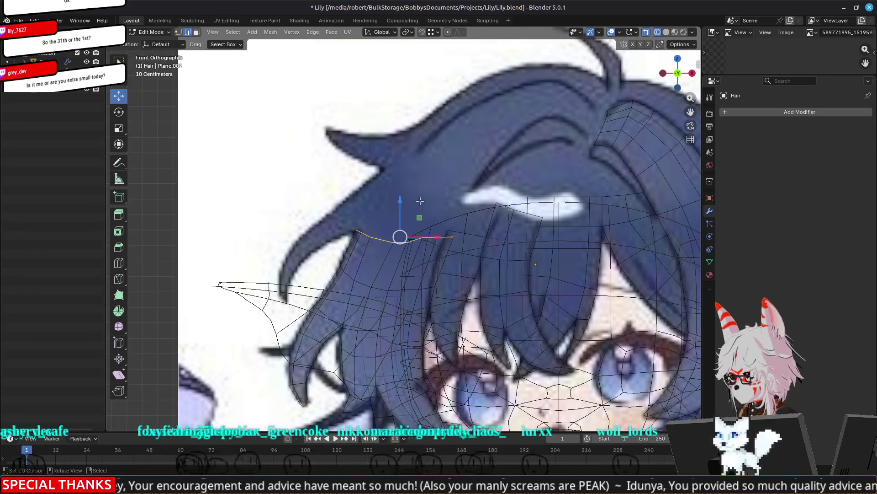
key("g")
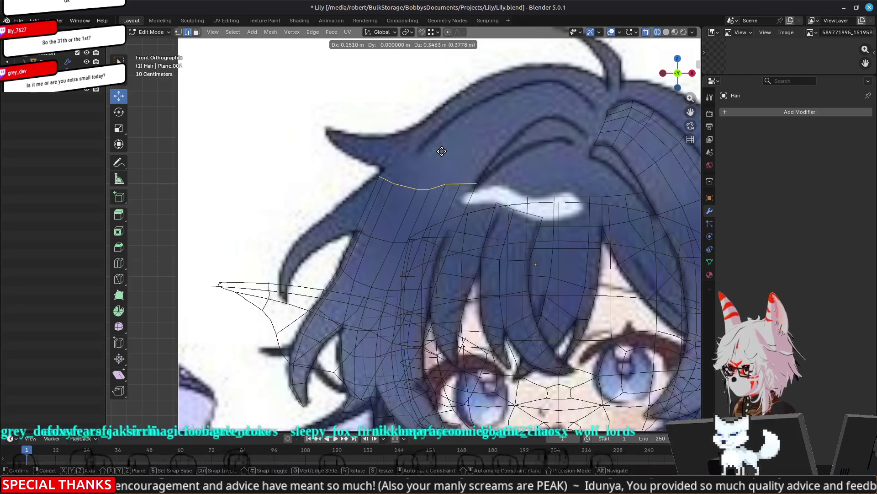
left_click(442, 151)
key("r")
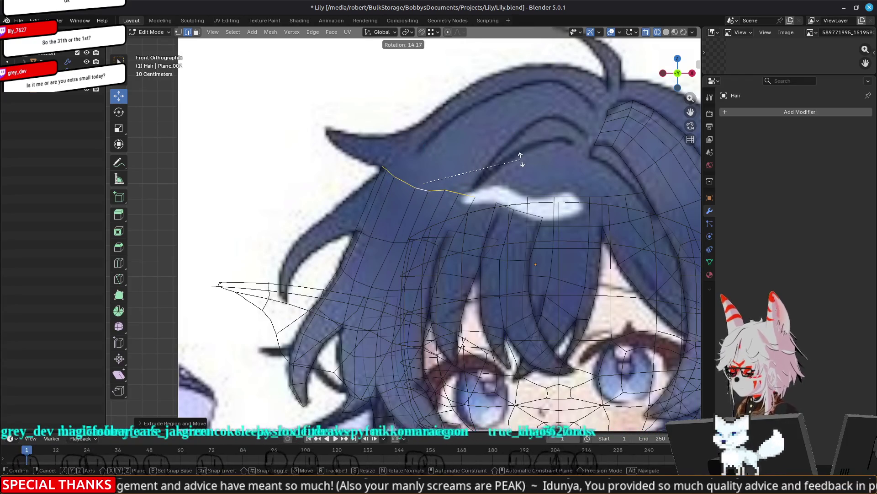
left_click(521, 159)
key("s")
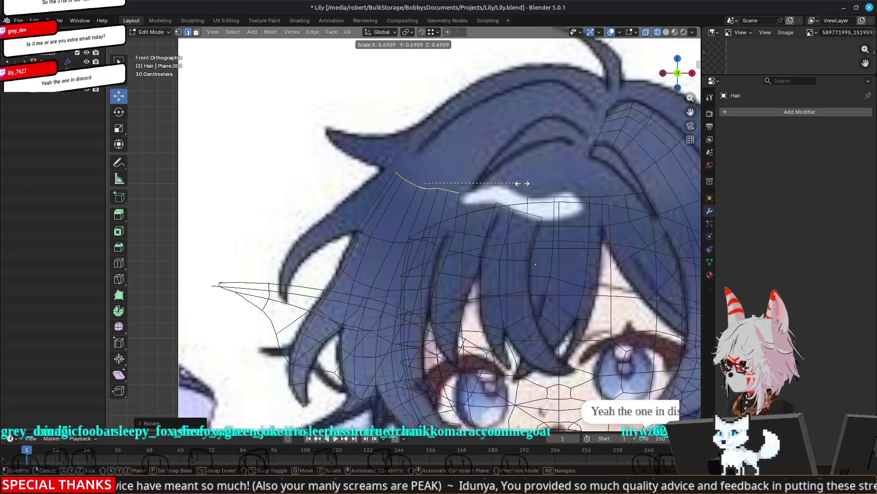
left_click(522, 184)
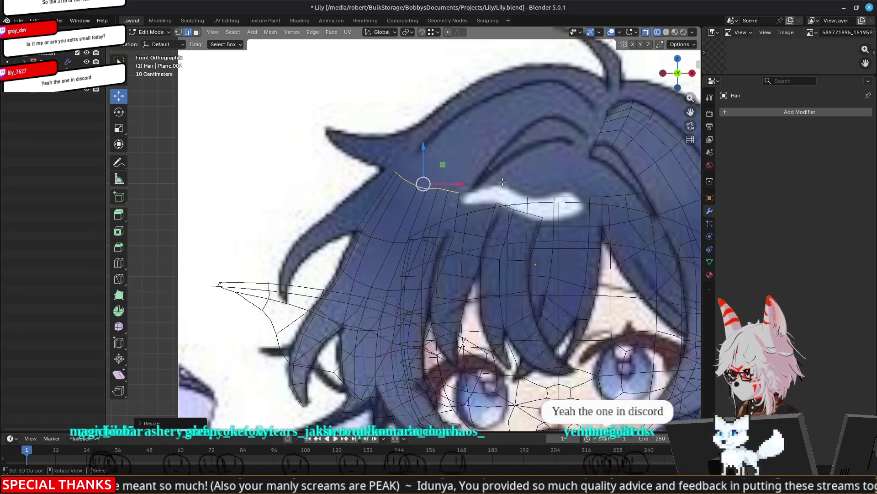
Nudge and tilt that row to match the drawn hair
key("g")
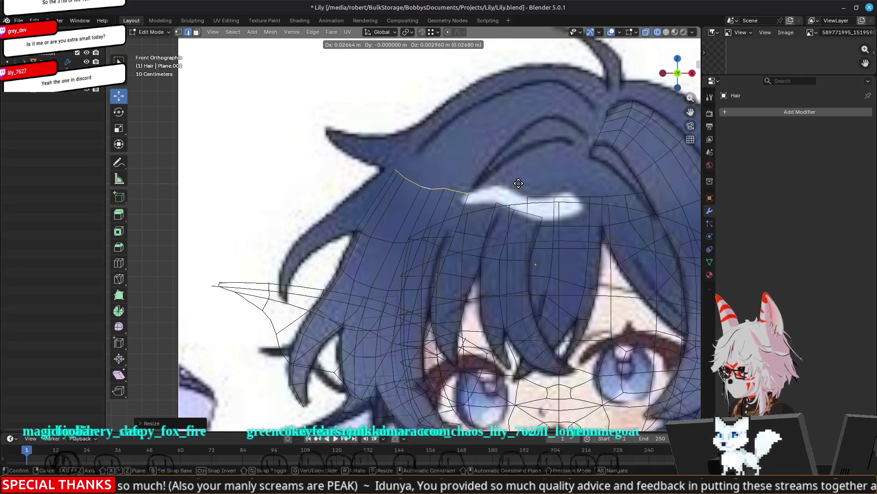
left_click(519, 183)
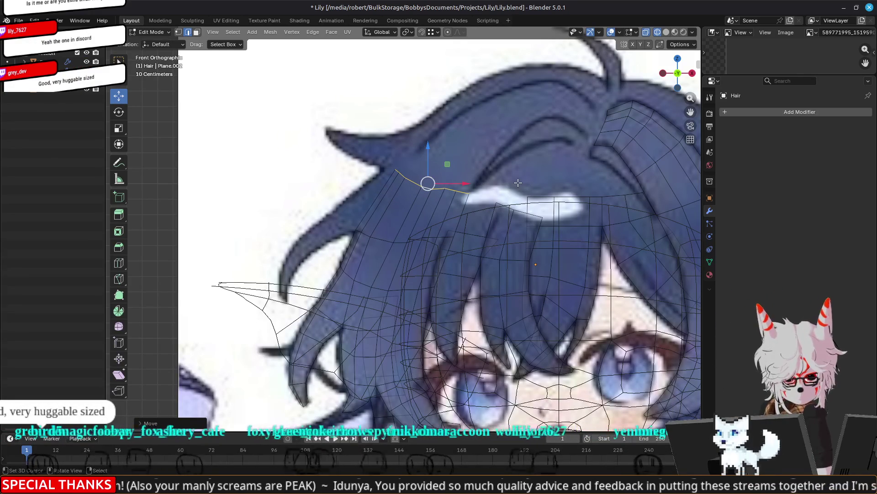
scroll(518, 183, "up", 1)
scroll(553, 169, "down", 3)
scroll(525, 185, "up", 3)
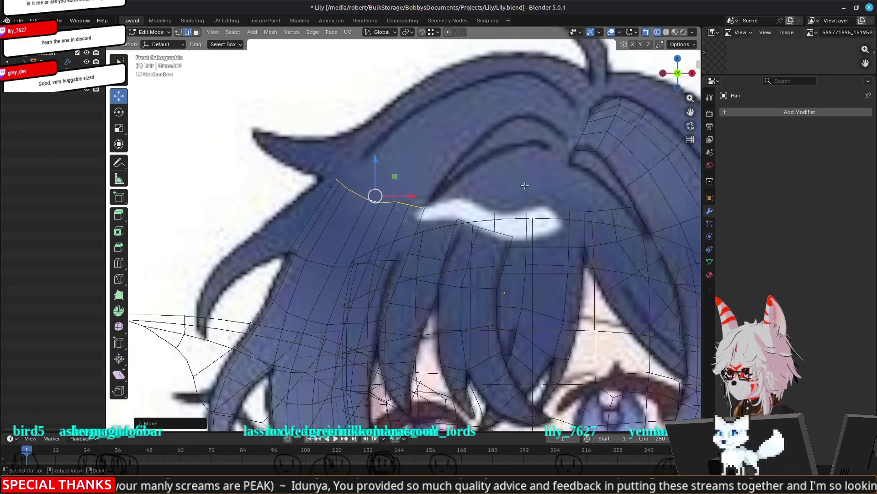
key("r")
left_click(501, 159)
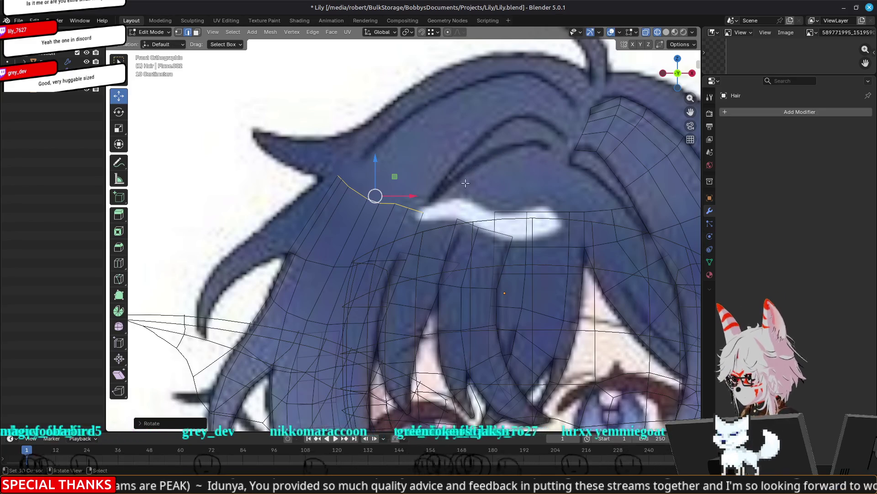
Extrude a second row up the strand, rotated along the curve, tapered and nudged up-right
key("e")
left_click(506, 130)
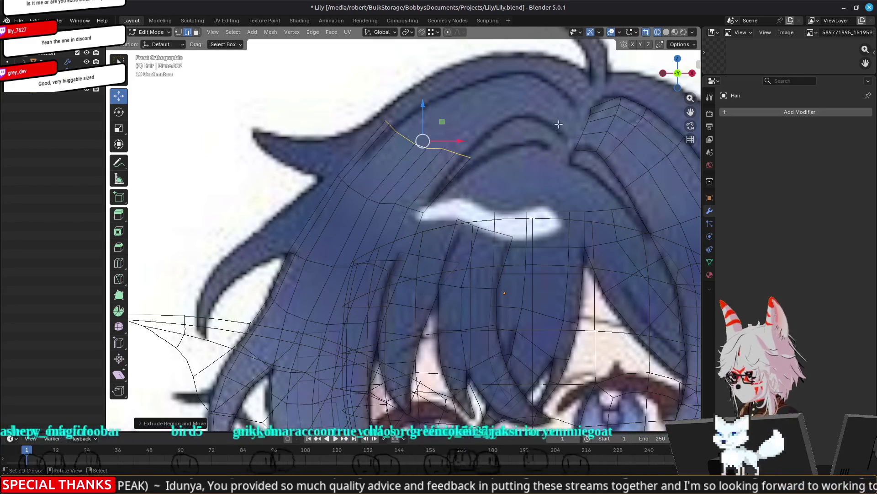
key("r")
left_click(563, 147)
key("s")
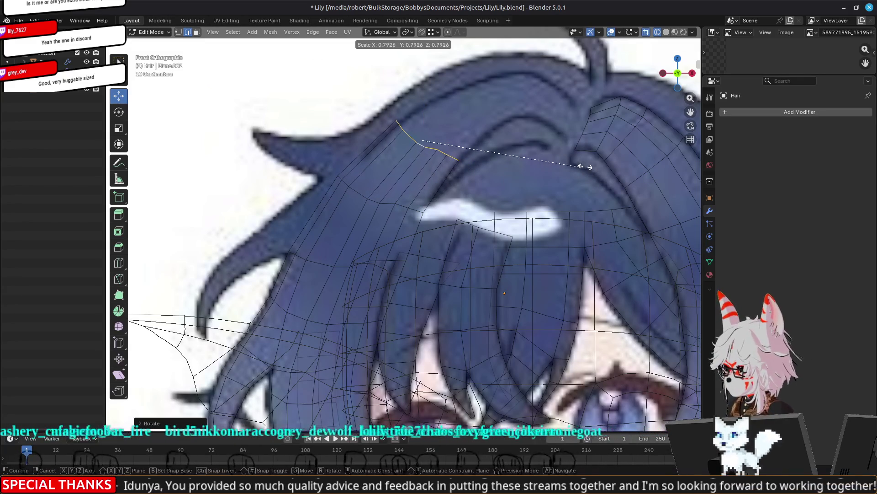
left_click(582, 163)
key("g")
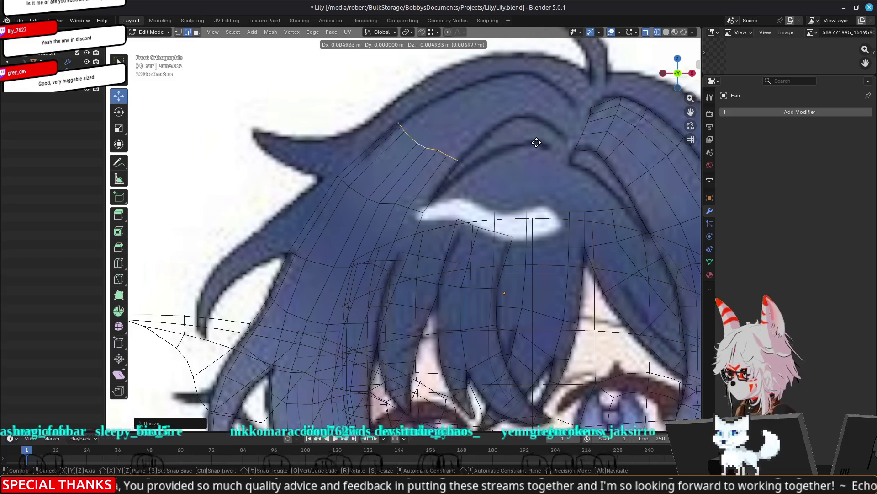
left_click(539, 142)
Add a top row near the crown, rotated and shrunk to fit the lock
key("g")
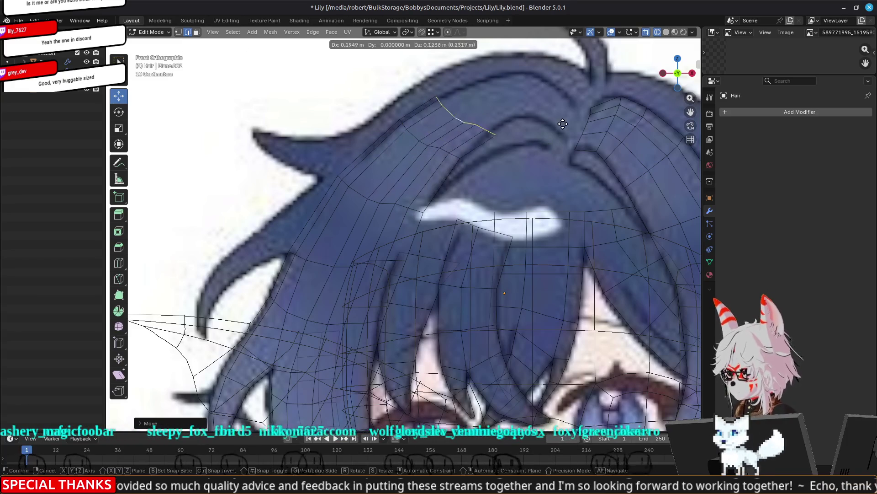
left_click(576, 118)
key("r")
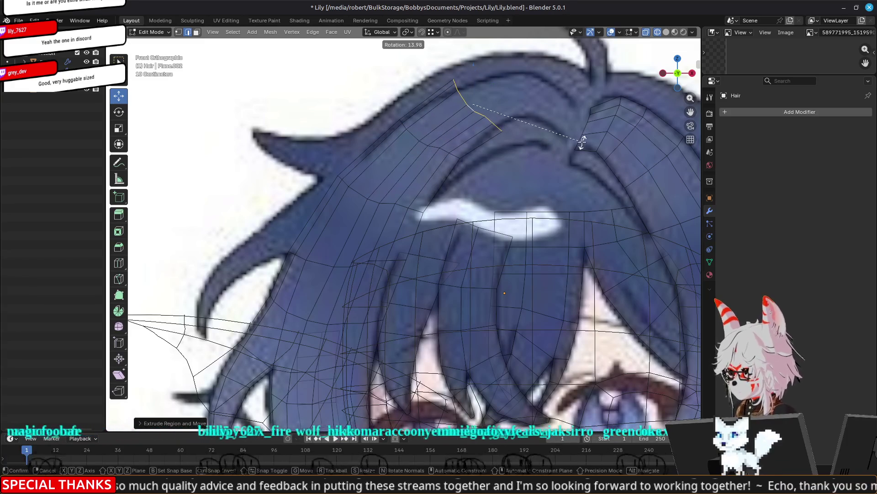
key("s")
left_click(579, 171)
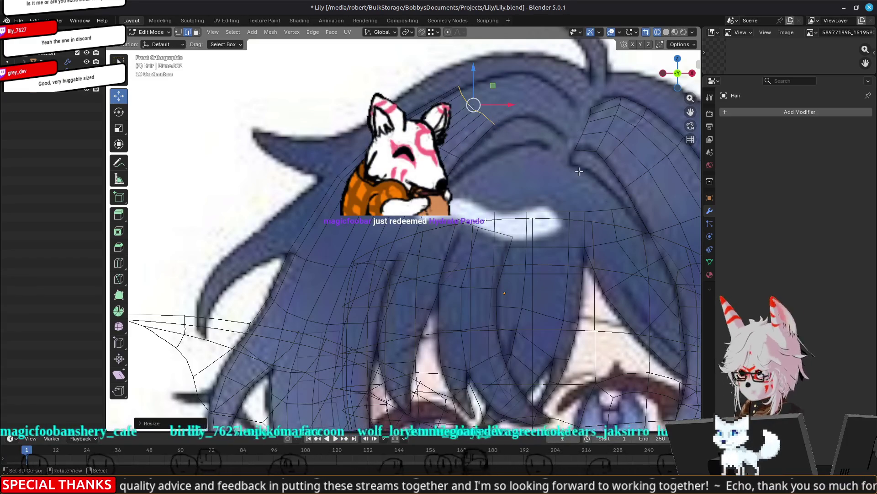
mouse_move(579, 171)
middle_mouse_down("shift")
mouse_move(553, 208)
mouse_move(557, 228)
middle_mouse_up("shift")
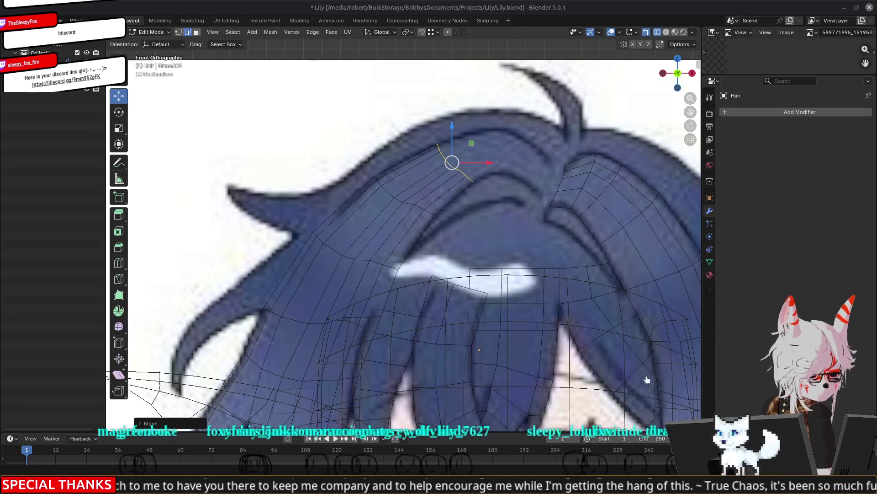
Bring Discord to the front with Alt+Tab, showing the lilies-colouring-competition channel
key("alt+Tab")
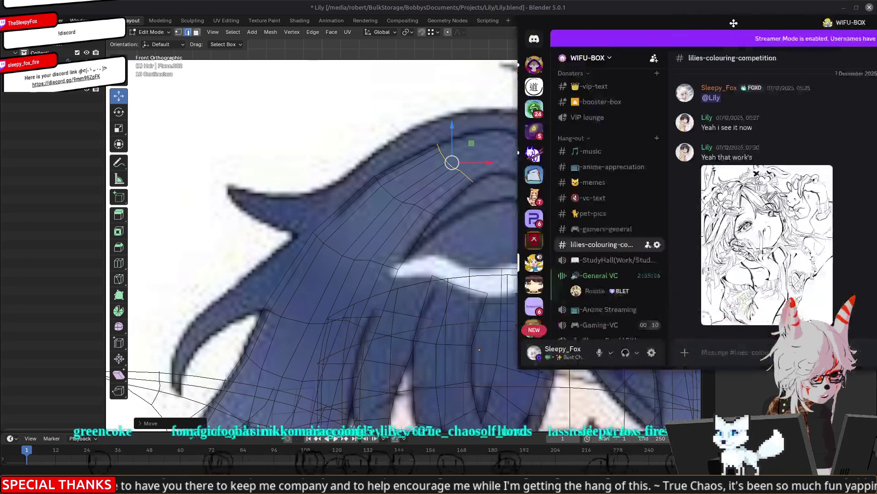
scroll(496, 250, "up", 2)
scroll(495, 251, "down", 3)
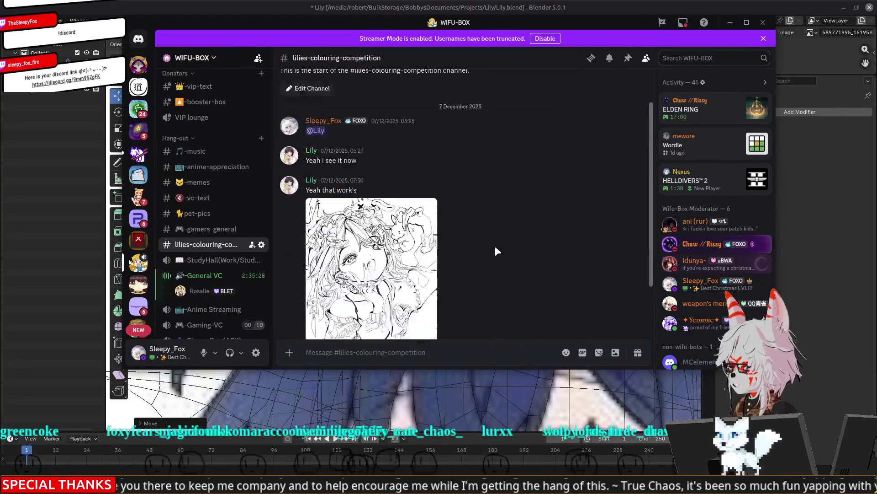
left_click(350, 228)
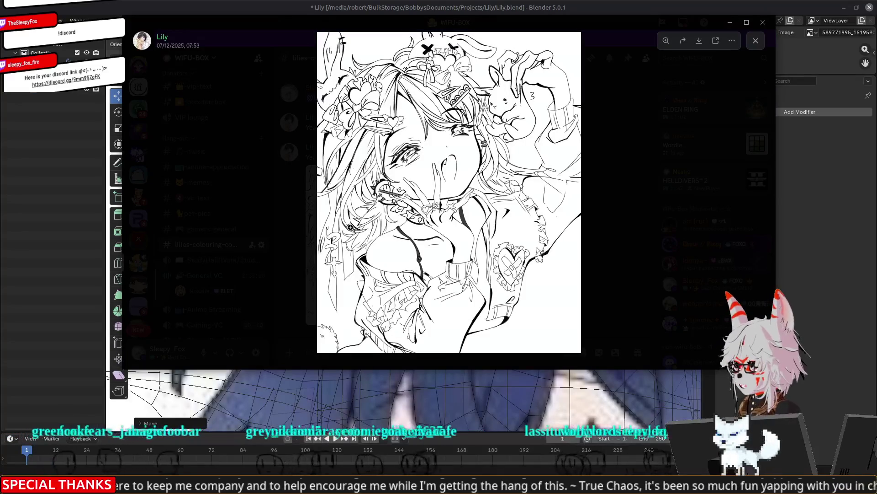
left_click(486, 141)
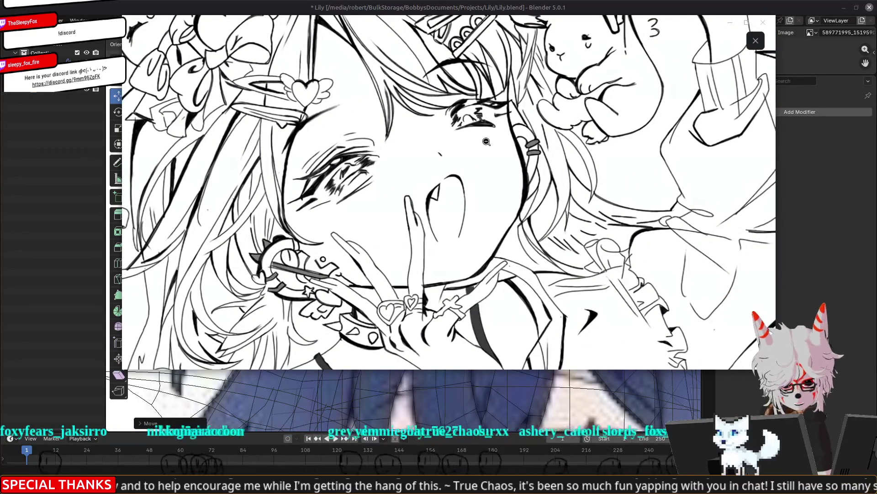
left_click(431, 158)
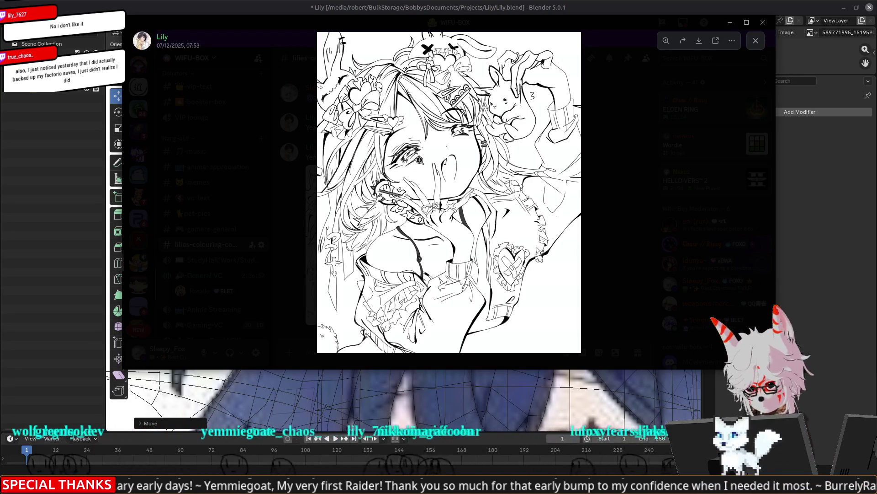
left_click(614, 5)
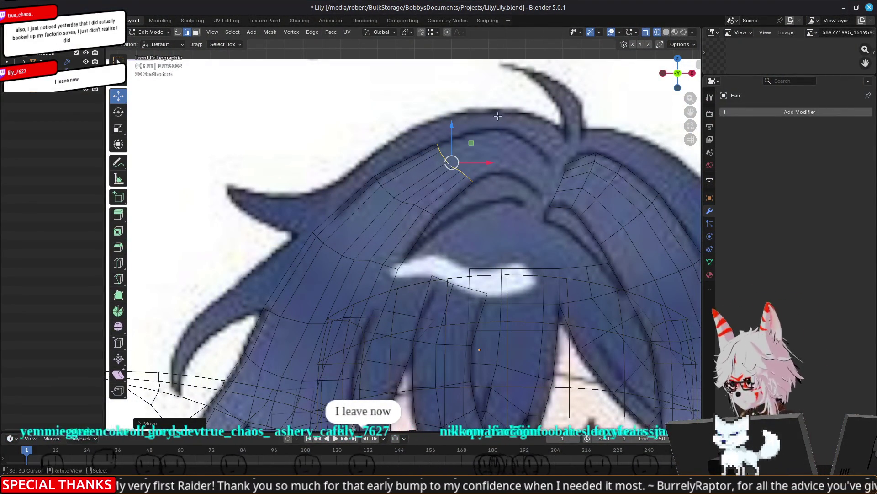
Move, rotate upright and shrink the crown edge to line up with the reference
key("g")
left_click(555, 109)
key("r")
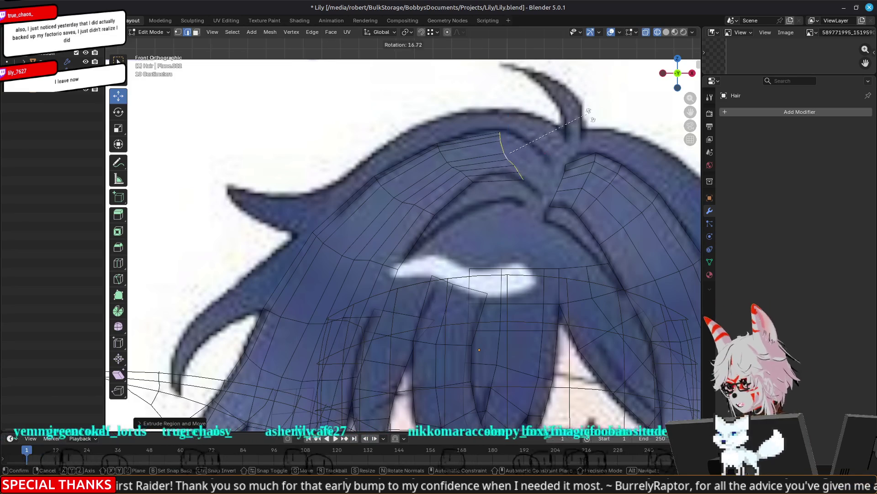
left_click(591, 161)
key("s")
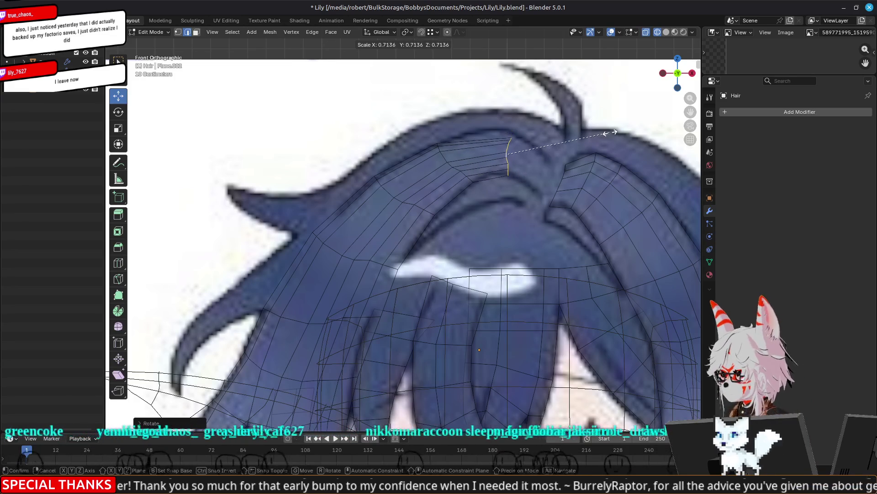
left_click(627, 140)
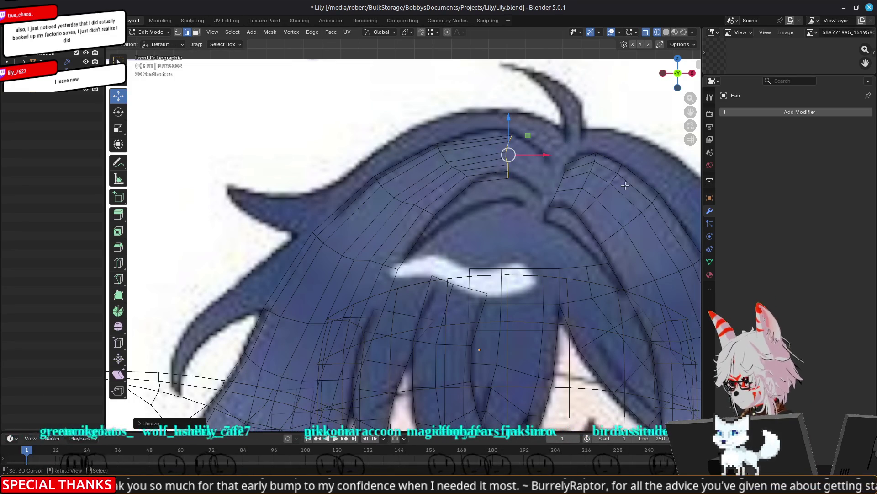
key("g")
left_click(611, 180)
key("r")
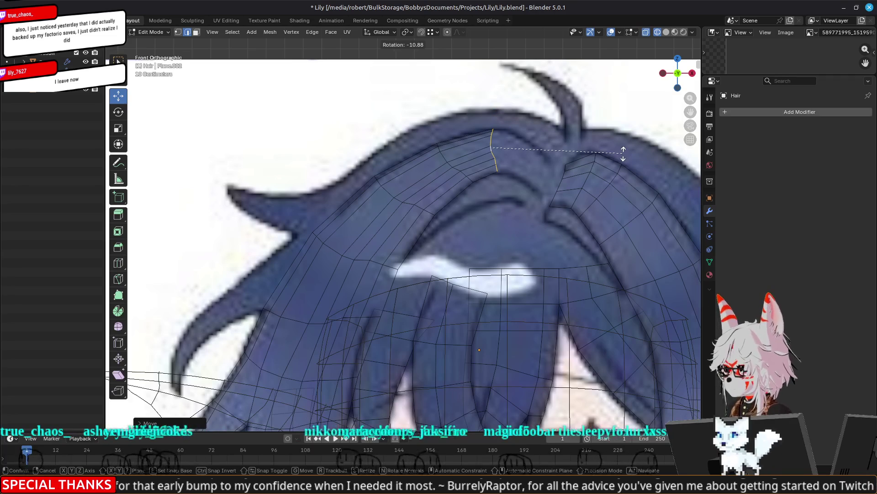
left_click(623, 153)
Add a new crown segment, rotated to follow the hair and tapered
key("g")
left_click(526, 148)
key("r")
left_click(589, 158)
key("s")
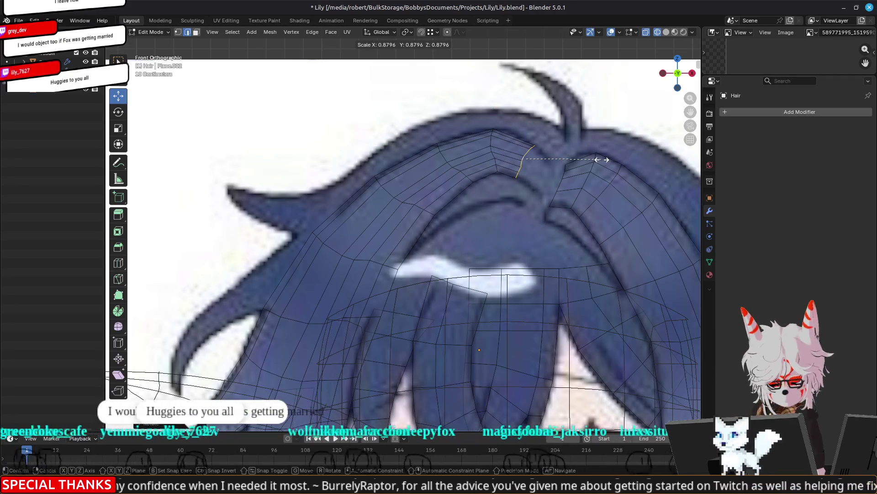
left_click(602, 159)
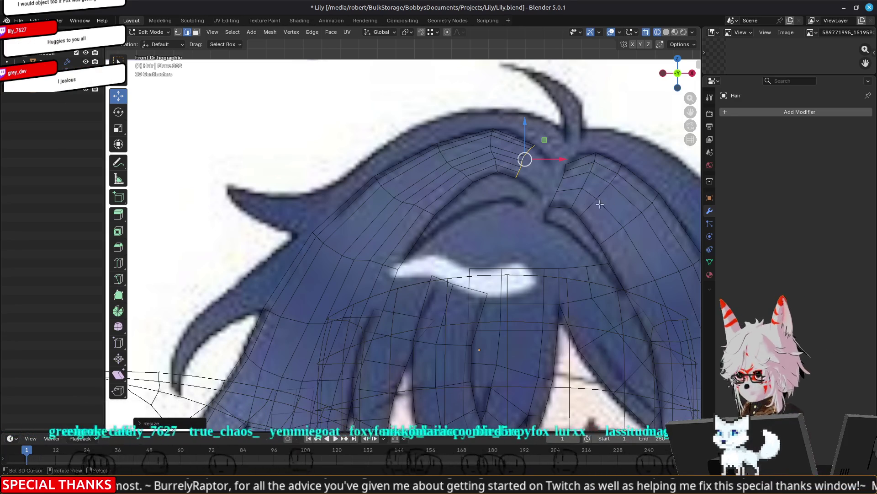
Shift the edge right and down, then extrude another segment shrunk to about 0.81 and nudged into place
key("g")
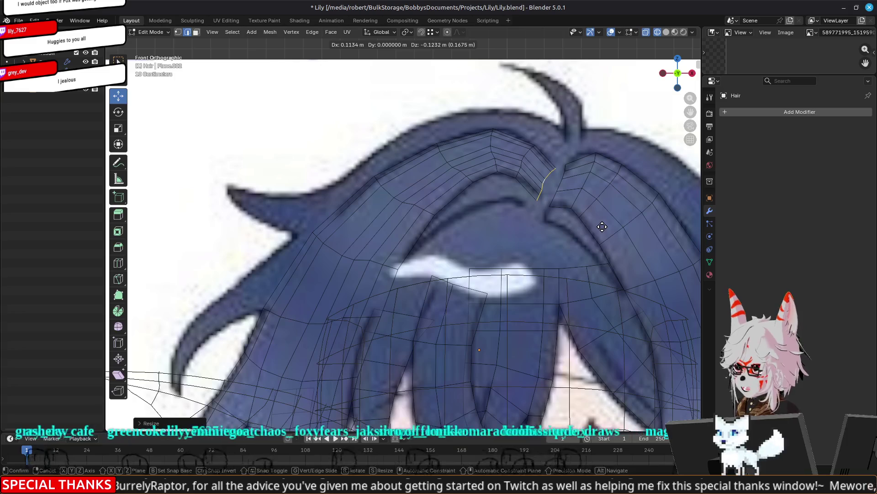
left_click(602, 227)
key("e")
key("s")
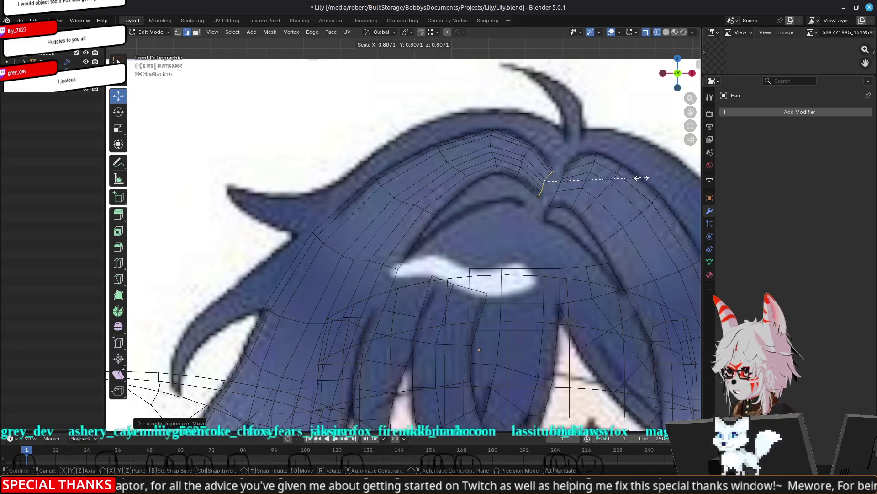
left_click(640, 178)
key("g")
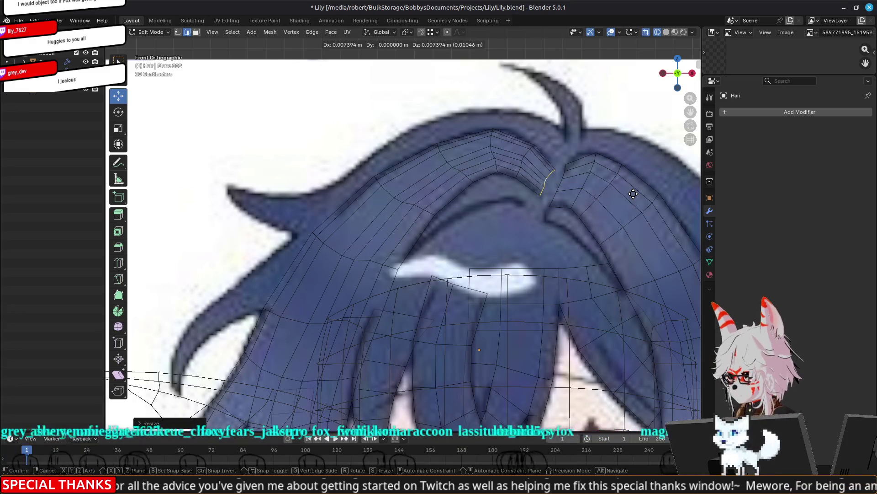
left_click(633, 194)
scroll(618, 197, "down", 6)
mouse_move(615, 198)
middle_mouse_down()
mouse_move(582, 234)
mouse_move(503, 248)
mouse_move(501, 302)
mouse_move(490, 300)
mouse_move(498, 306)
middle_mouse_up()
From top view, shift the crown strand's upper edge about 0.031 m along Y to bend it gently
key("KP_7")
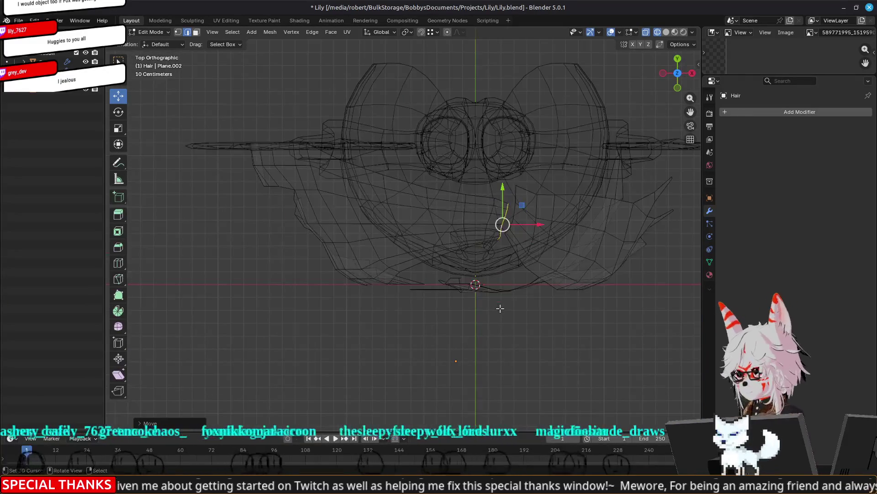
scroll(556, 246, "up", 2)
key("g")
key("y")
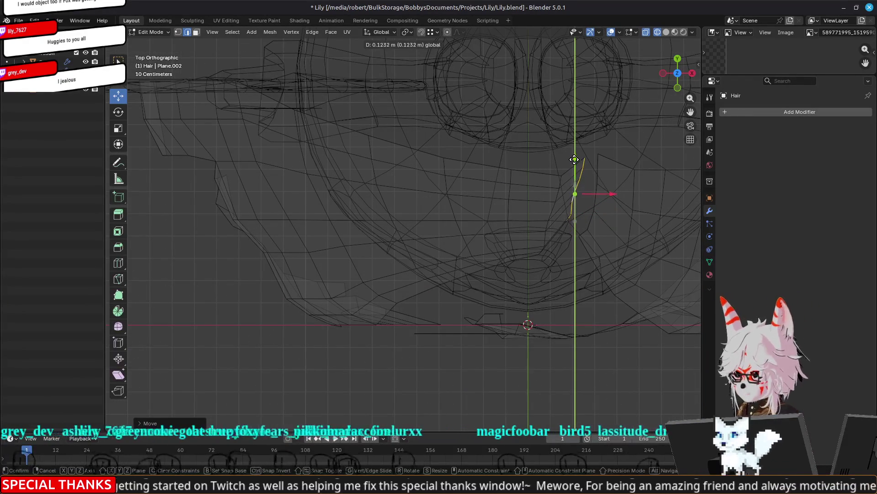
left_click(577, 158)
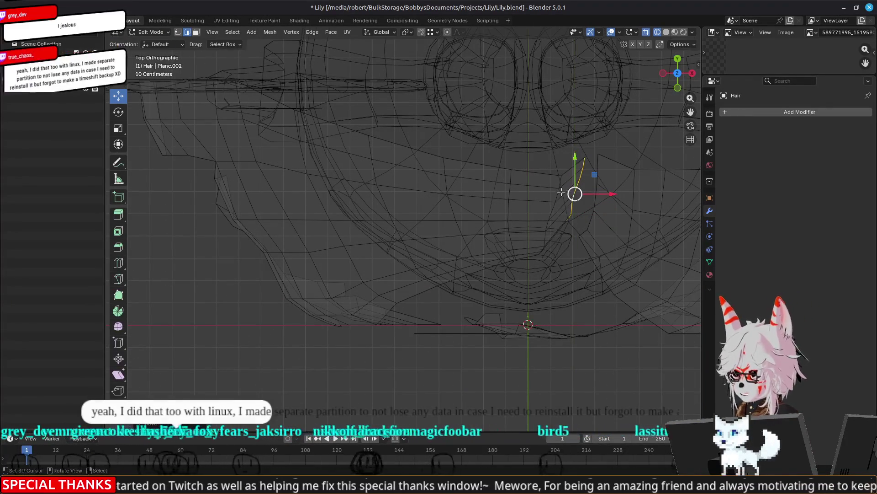
key("ctrl+z")
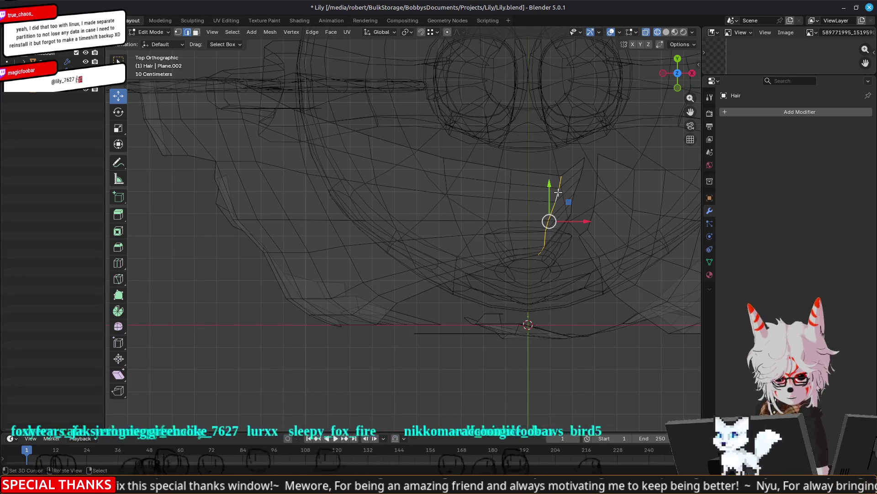
mouse_move(549, 185)
left_mouse_down()
mouse_move(550, 170)
mouse_move(549, 182)
mouse_move(512, 177)
left_mouse_up()
key("ctrl+z")
mouse_move(513, 176)
middle_mouse_down()
mouse_move(495, 129)
mouse_move(439, 285)
mouse_move(528, 256)
middle_mouse_up()
key("KP_7")
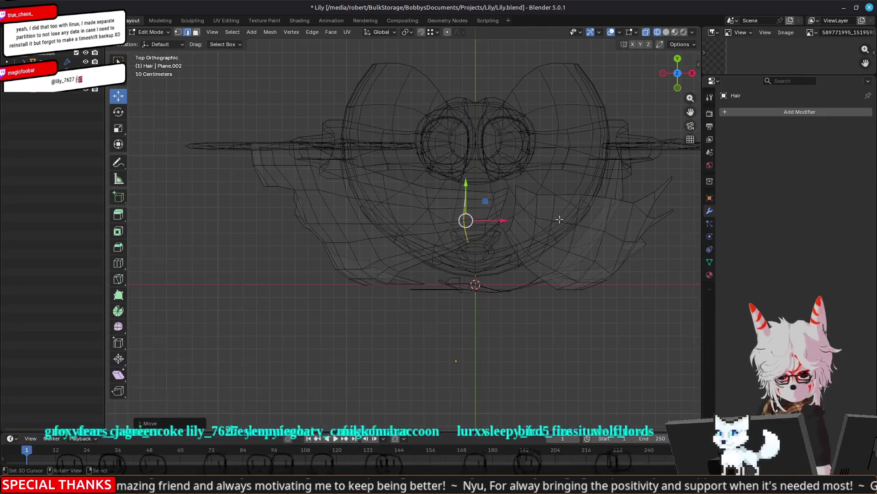
scroll(526, 191, "up", 3)
Move the first two selected front strands along Y in top view
middle_click_drag(550, 155, 435, 157, "shift")
scroll(507, 184, "up", 4)
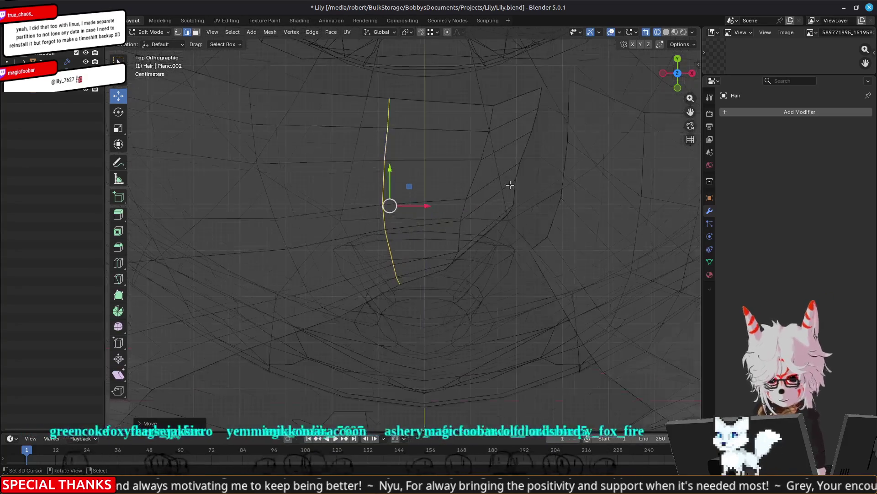
left_click(525, 150, "alt")
left_click(568, 130, "alt+shift")
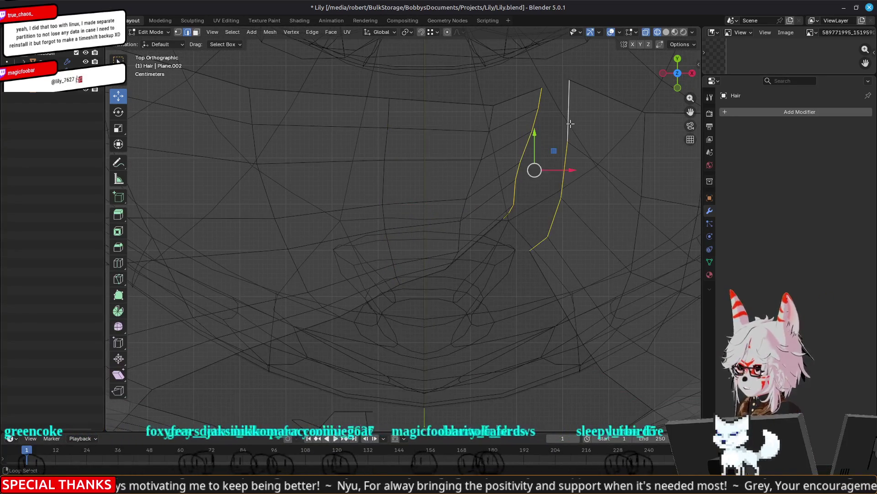
scroll(568, 135, "down", 3)
key("g")
key("y")
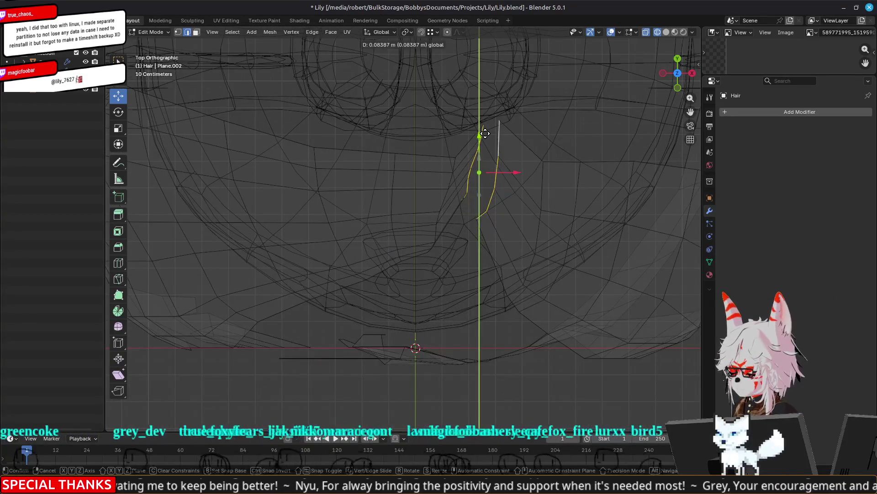
left_click(478, 132)
Move the left and right strands together along Y
left_click(451, 175, "alt")
left_click(542, 197, "alt+shift")
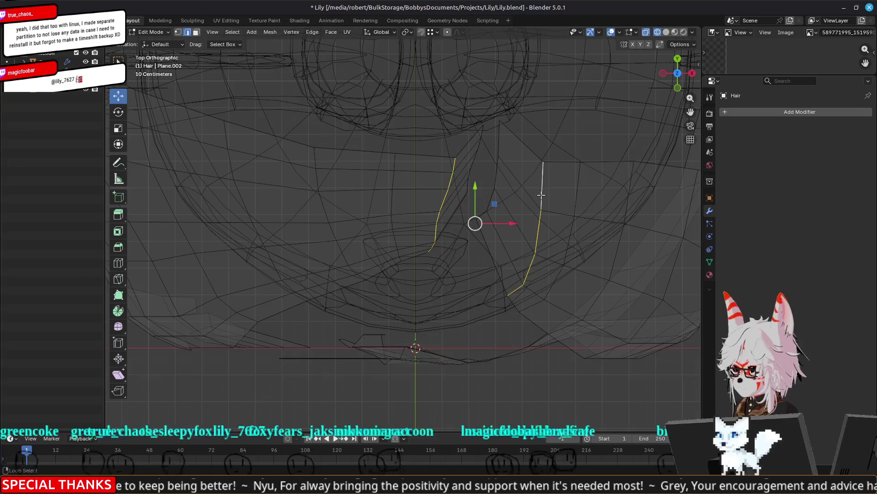
key("g")
key("y")
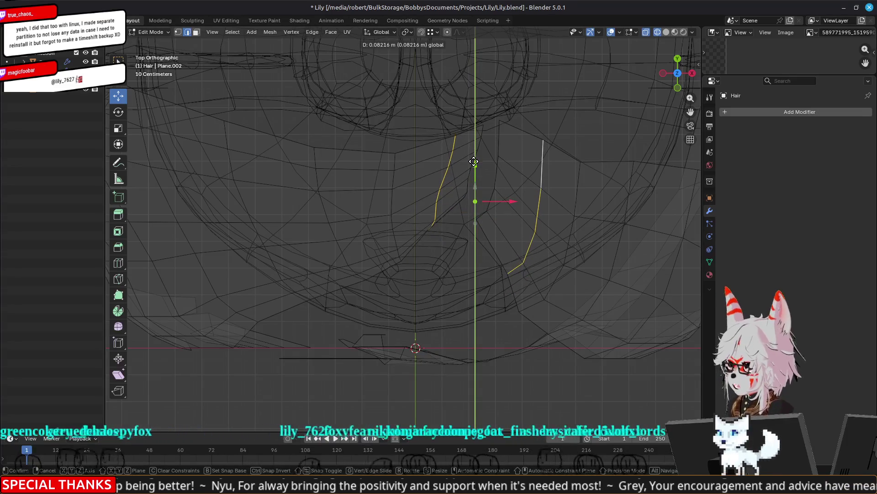
left_click(475, 161)
Shift several more strand loops slightly up along Y with the gizmo arrow
left_click(557, 279, "alt")
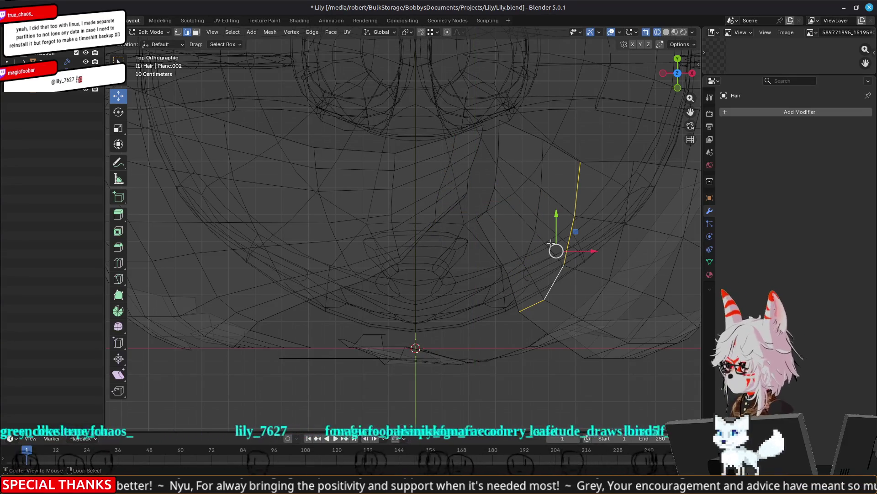
left_click_drag(557, 215, 557, 196)
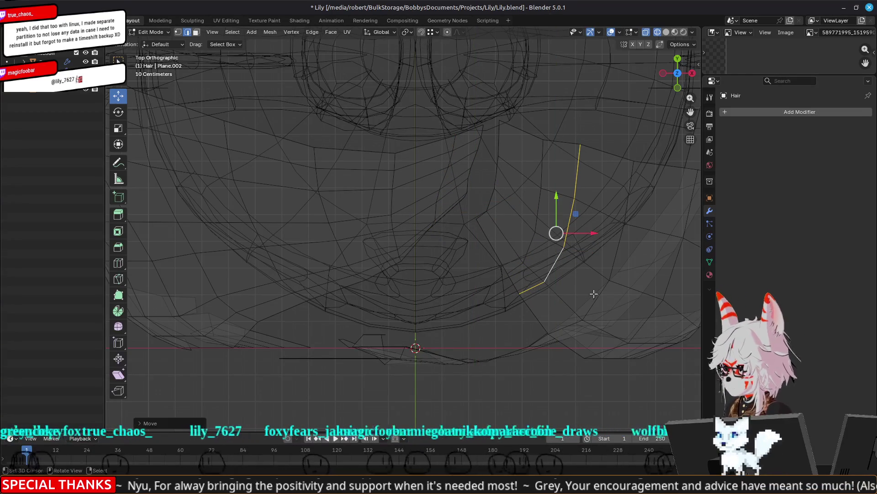
left_click(588, 284, "alt")
left_click(595, 302, "alt")
left_click_drag(599, 236, 600, 231)
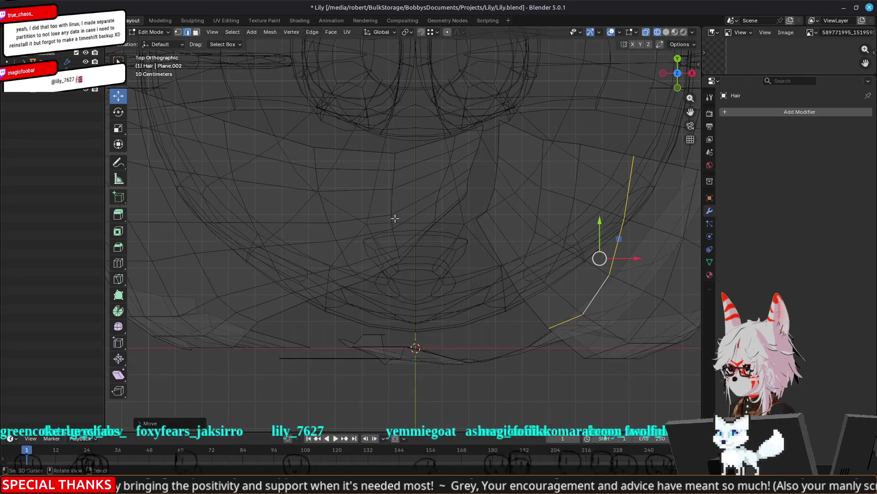
left_click(395, 233, "alt")
left_click_drag(395, 183, 395, 169)
left_click(342, 255, "alt")
left_click_drag(336, 189, 335, 176)
Adjust the left-side strands along Y, redoing one misplaced move
left_click(274, 259, "alt")
middle_click_drag(274, 259, 382, 267, "shift")
left_click(356, 325, "alt")
left_click_drag(301, 202, 298, 203)
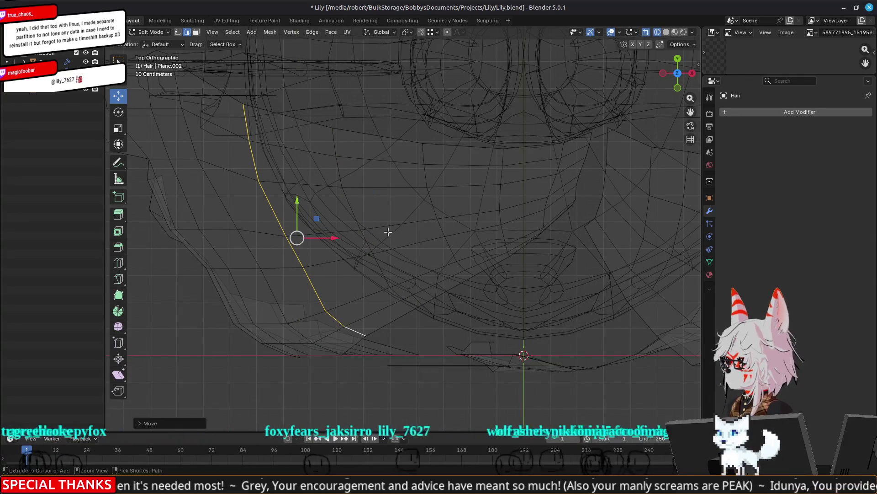
left_click(386, 271, "alt")
left_click_drag(372, 196, 371, 184)
left_click_drag(355, 293, 347, 308)
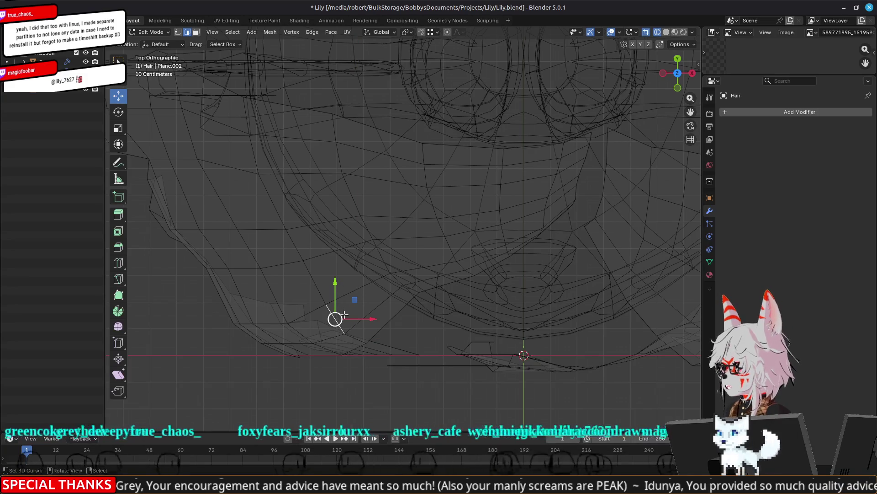
key("ctrl+z")
left_click_drag(355, 290, 347, 297)
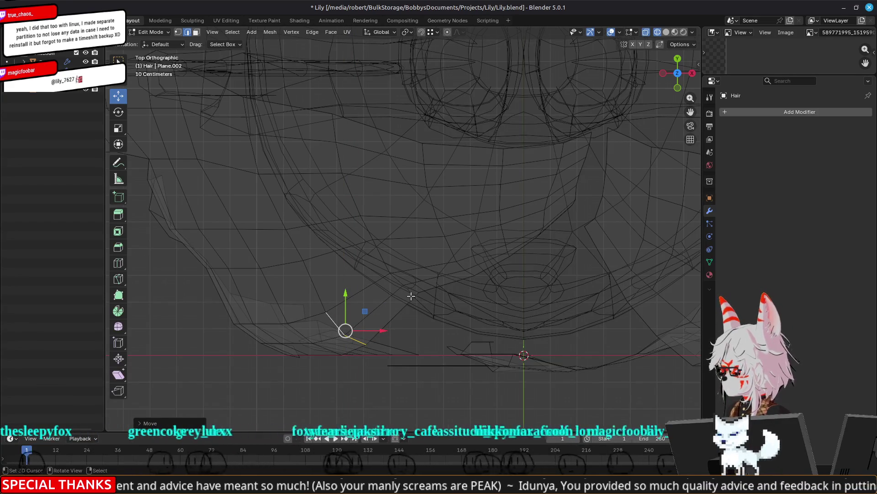
Move individual strand-end vertices along Y so they hug the head
left_click(400, 273, "alt")
left_click(380, 258, "alt")
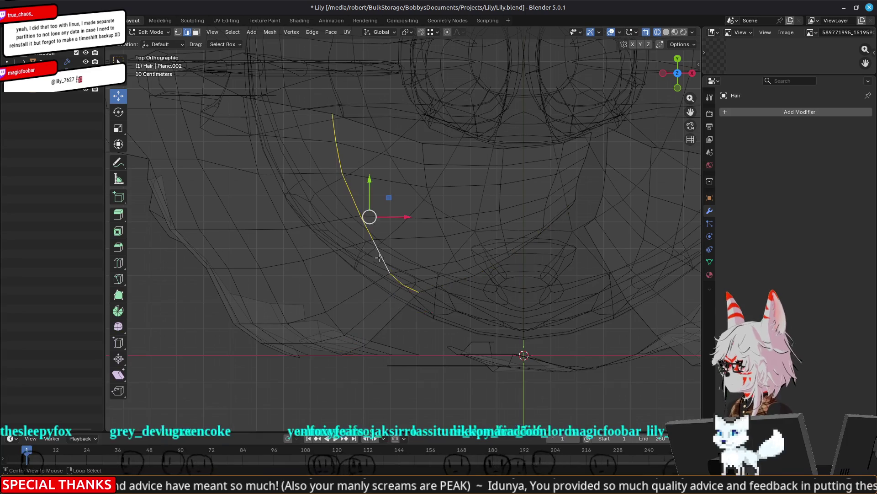
left_click(377, 194)
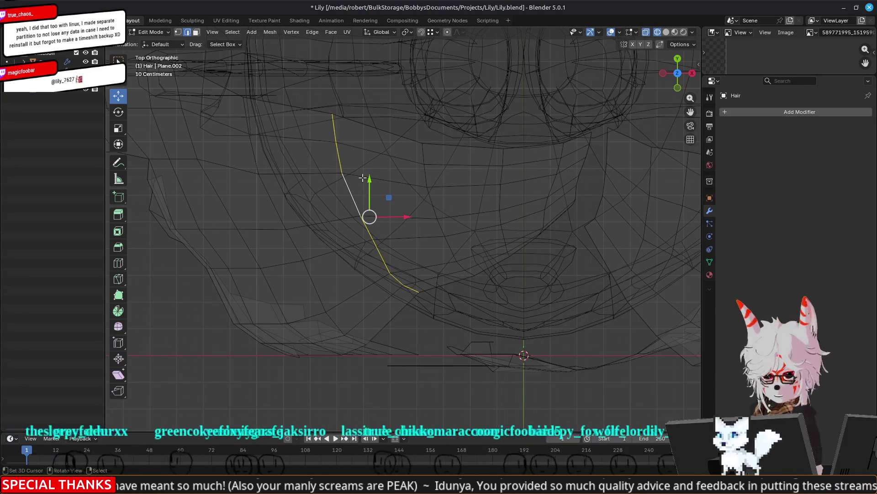
left_click_drag(369, 179, 378, 217)
left_click(409, 302)
mouse_move(409, 264)
left_mouse_down()
mouse_move(411, 281)
mouse_move(400, 282)
left_mouse_up()
left_click(388, 278)
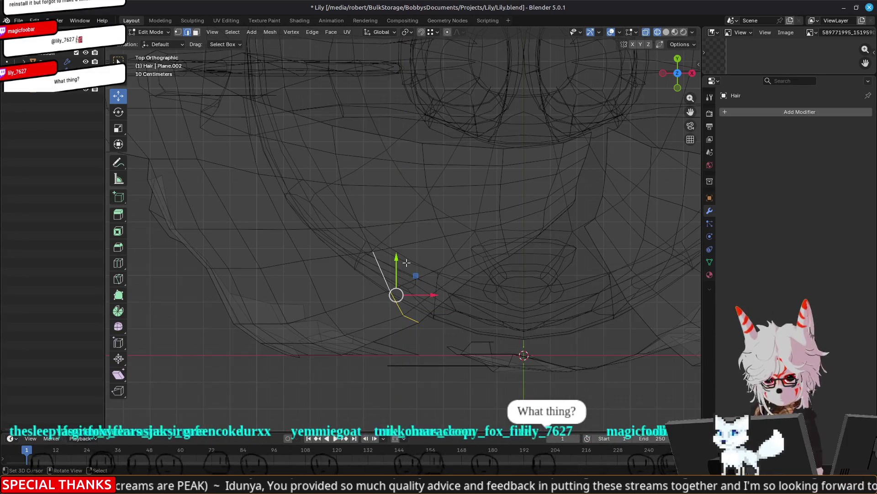
left_click(404, 303)
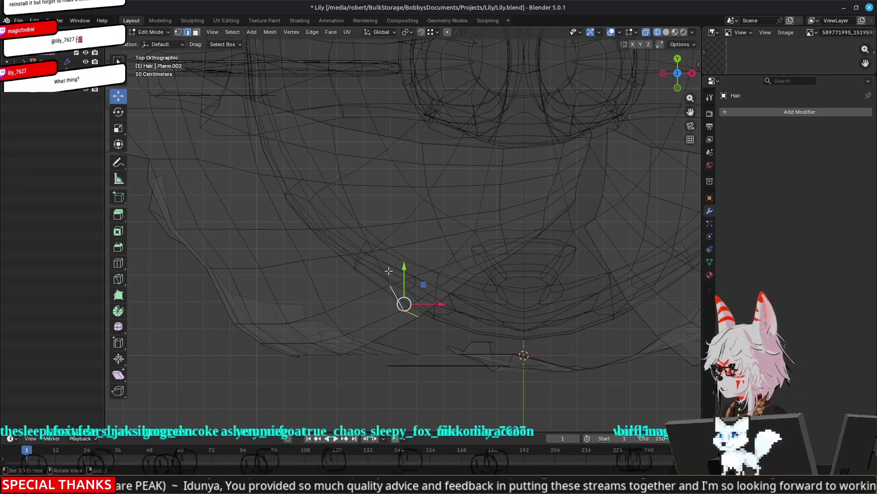
left_click_drag(399, 262, 399, 262)
left_click(305, 260)
left_click_drag(306, 230, 305, 236)
Move two vertices on another strand along Y
scroll(386, 300, "down", 2)
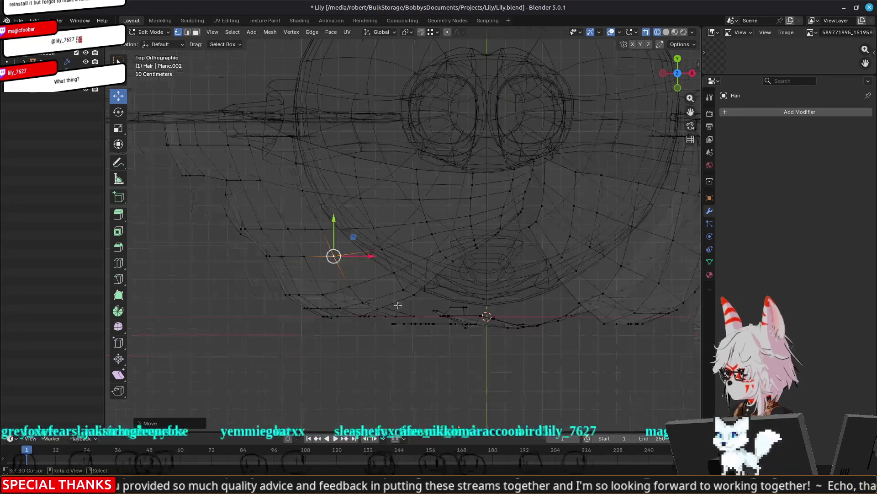
scroll(448, 284, "up", 2)
left_click(474, 276)
left_click(456, 262, "shift")
key("g")
key("y")
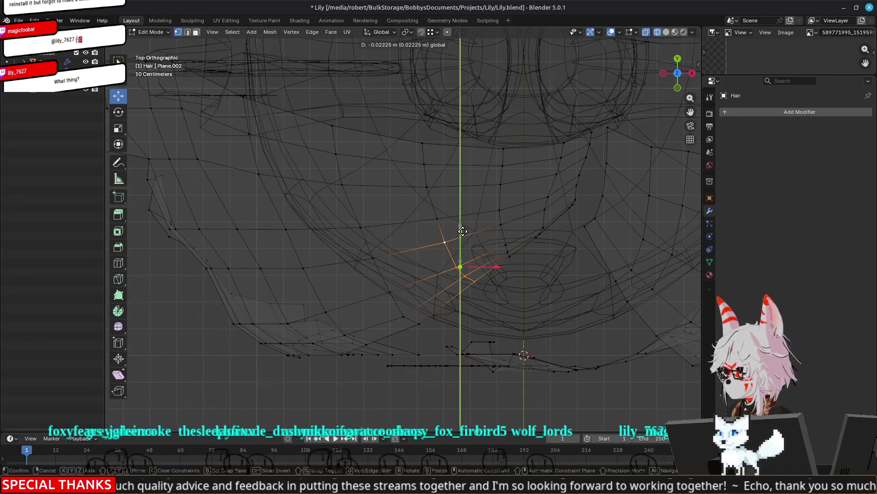
left_click(438, 200)
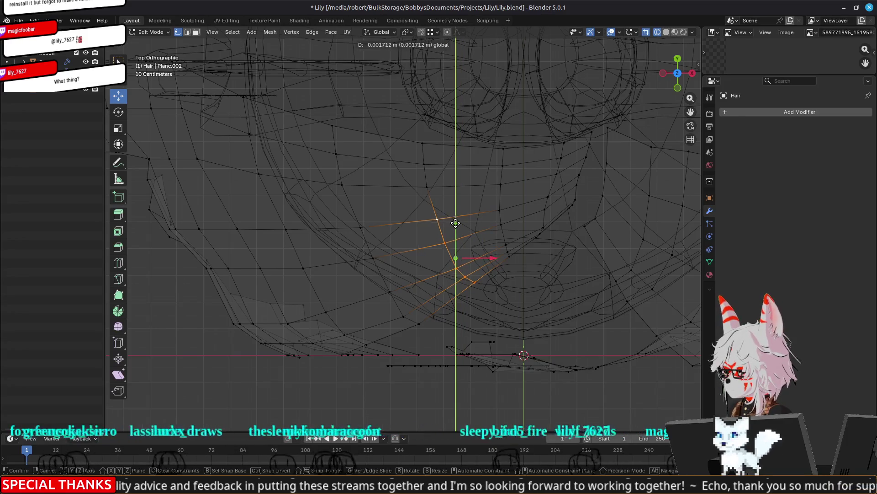
Return to Object Mode and orbit to view the hair from the side
key("Tab")
mouse_move(455, 221)
middle_mouse_down()
mouse_move(538, 280)
mouse_move(530, 218)
middle_mouse_up()
scroll(530, 218, "down", 5)
mouse_move(597, 251)
middle_mouse_down()
mouse_move(511, 270)
mouse_move(611, 284)
middle_mouse_up()
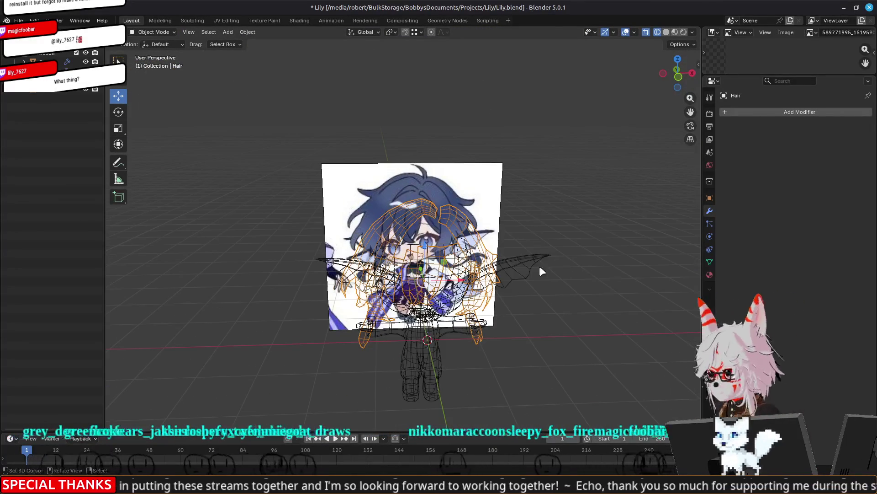
Orbit around the scene to inspect the hair mesh from angled and side views
scroll(560, 272, "up", 2)
middle_click_drag(560, 273, 517, 261)
mouse_move(489, 322)
middle_mouse_down()
mouse_move(548, 304)
mouse_move(602, 314)
mouse_move(503, 307)
middle_mouse_up()
mouse_move(446, 241)
middle_mouse_down()
mouse_move(483, 240)
mouse_move(457, 249)
middle_mouse_up()
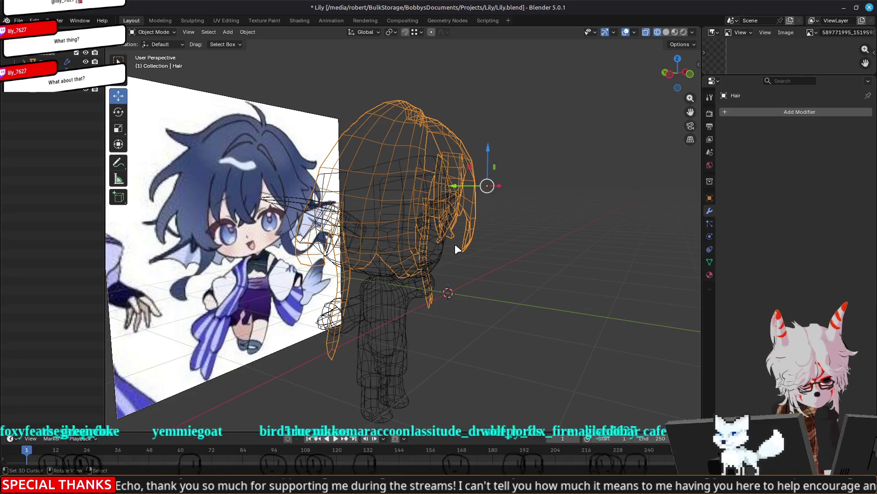
mouse_move(456, 246)
middle_mouse_down()
mouse_move(543, 241)
mouse_move(403, 273)
mouse_move(454, 275)
mouse_move(558, 212)
mouse_move(430, 322)
mouse_move(393, 259)
mouse_move(257, 277)
mouse_move(303, 229)
mouse_move(364, 223)
mouse_move(352, 202)
middle_mouse_up()
Put the hair mesh in Edit Mode, check it from front view, and switch to solid shading
key("Tab")
mouse_move(249, 212)
middle_mouse_down()
mouse_move(268, 284)
mouse_move(236, 261)
mouse_move(211, 294)
mouse_move(343, 245)
mouse_move(277, 249)
mouse_move(292, 245)
middle_mouse_up()
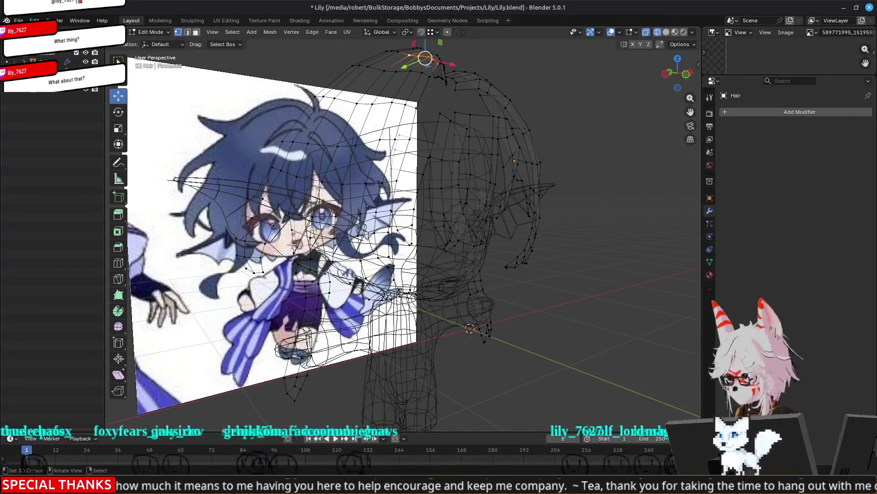
key("KP_1")
middle_click_drag(291, 187, 325, 234, "shift")
mouse_move(356, 207)
middle_mouse_down()
mouse_move(393, 213)
mouse_move(347, 214)
mouse_move(544, 214)
middle_mouse_up()
key("shift+z")
Switch the viewport to Material Preview shading and return the hair to Object Mode
key("z")
left_click(558, 278)
scroll(527, 298, "down", 5)
key("Tab")
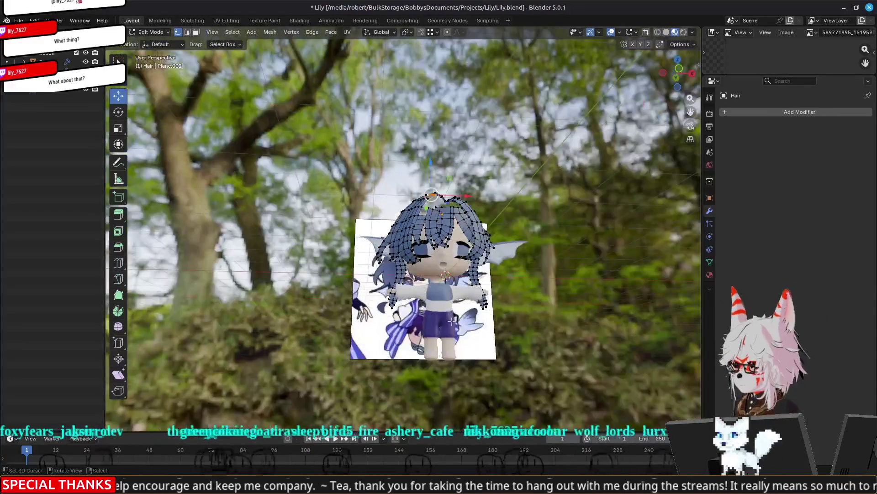
Orbit around the character from above and the front to check the hair
mouse_move(295, 289)
middle_mouse_down()
mouse_move(289, 343)
mouse_move(274, 315)
mouse_move(248, 311)
mouse_move(366, 306)
mouse_move(211, 309)
mouse_move(414, 312)
mouse_move(398, 338)
mouse_move(327, 319)
mouse_move(375, 277)
mouse_move(416, 297)
mouse_move(278, 306)
mouse_move(458, 289)
middle_mouse_up()
scroll(462, 283, "up", 5)
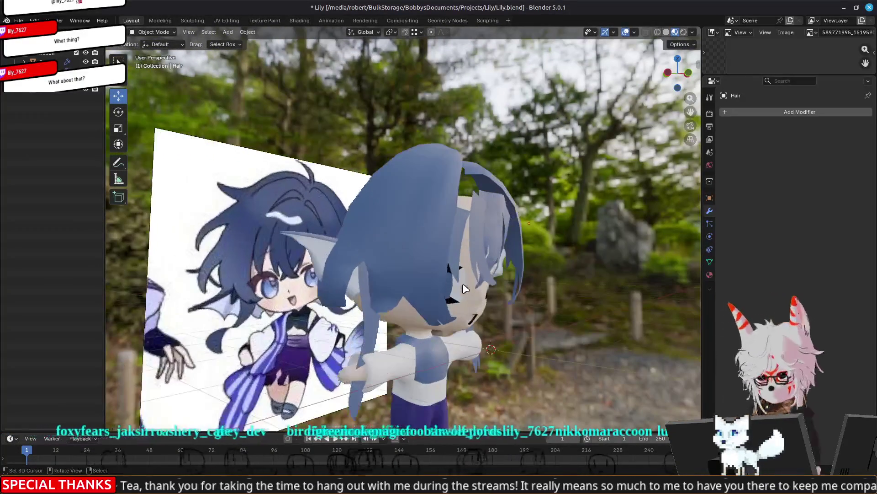
mouse_move(453, 169)
middle_mouse_down()
mouse_move(514, 176)
mouse_move(493, 158)
mouse_move(495, 193)
middle_mouse_up()
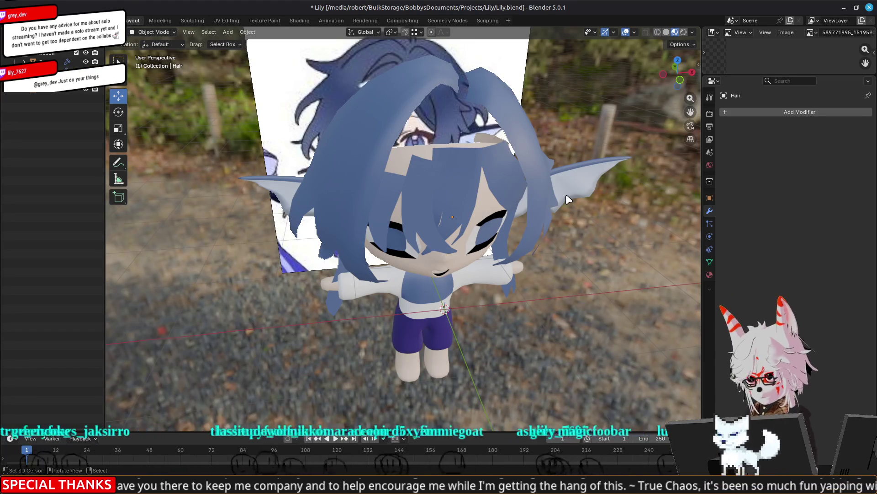
mouse_move(417, 208)
middle_mouse_down()
mouse_move(438, 187)
mouse_move(438, 165)
mouse_move(360, 183)
mouse_move(303, 254)
mouse_move(394, 256)
mouse_move(328, 280)
mouse_move(331, 248)
mouse_move(366, 220)
middle_mouse_up()
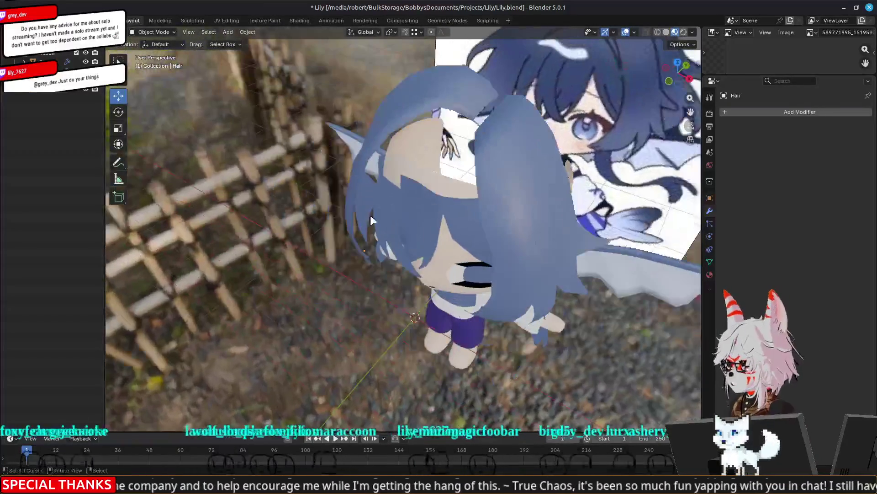
In Edit Mode, select a hair strand edge loop and move it along Y
scroll(416, 199, "up", 5)
key("Tab")
mouse_move(442, 179)
middle_mouse_down()
mouse_move(439, 172)
mouse_move(429, 192)
mouse_move(450, 205)
middle_mouse_up()
left_click(421, 183, "alt")
key("g")
key("y")
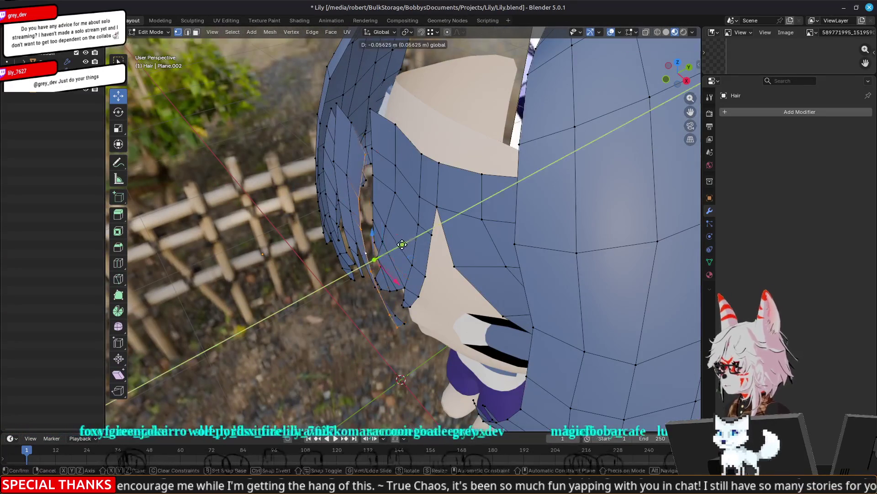
left_click(398, 245)
Move the neighbouring strand loop along Y as well
left_click(371, 176, "alt")
key("g")
key("y")
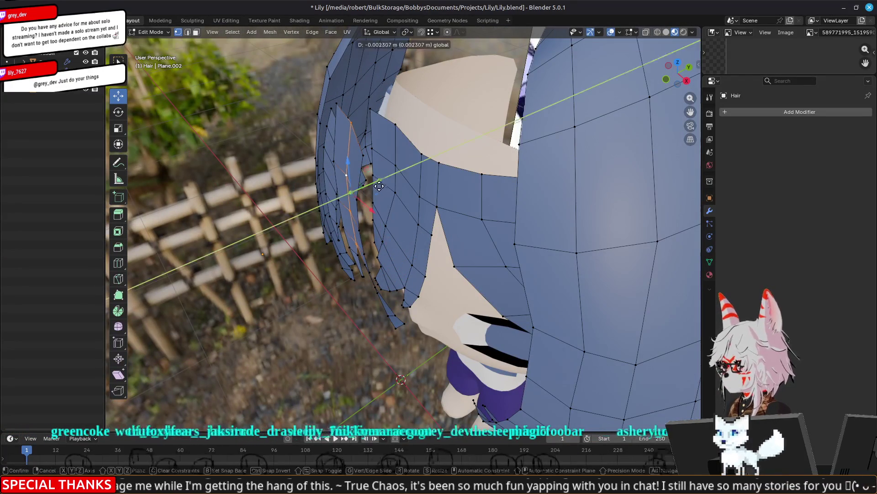
left_click(375, 187)
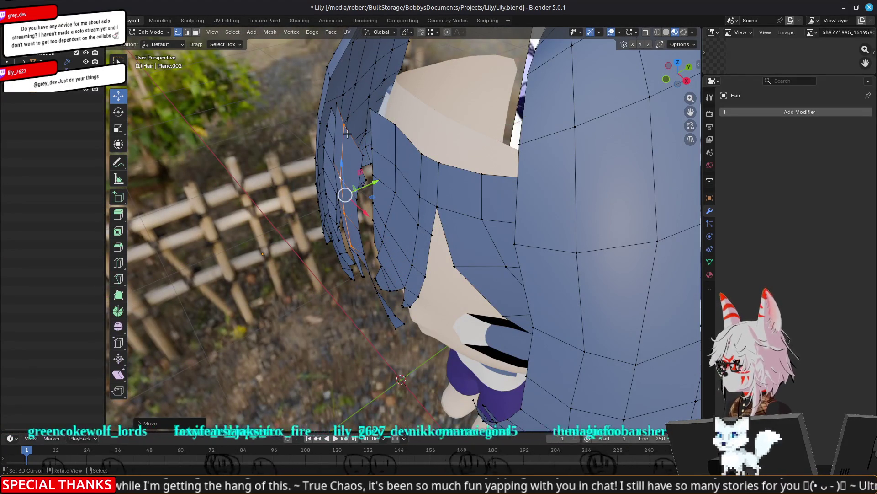
mouse_move(343, 123)
middle_mouse_down()
mouse_move(329, 180)
mouse_move(343, 141)
mouse_move(396, 131)
mouse_move(384, 159)
mouse_move(522, 132)
mouse_move(388, 202)
mouse_move(346, 214)
mouse_move(368, 199)
mouse_move(388, 207)
middle_mouse_up()
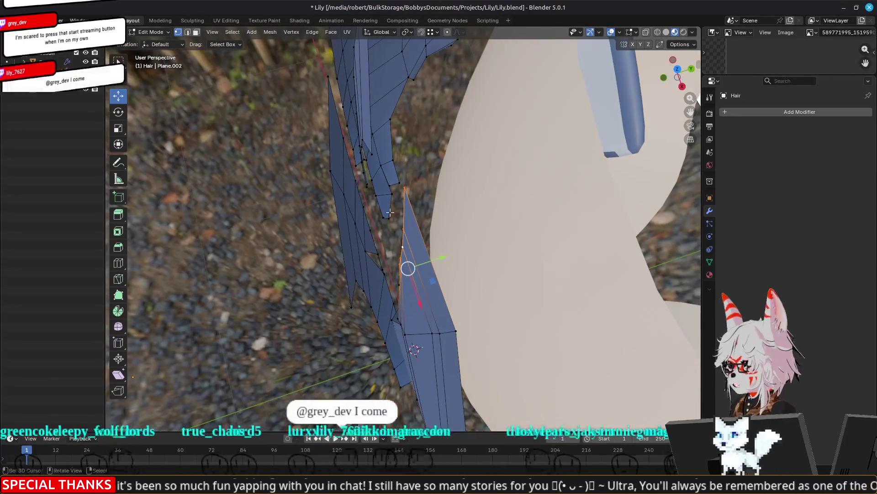
left_click(443, 254)
Shift the selected vertices of the hanging strands along Y
mouse_move(442, 253)
middle_mouse_down()
mouse_move(414, 260)
mouse_move(608, 156)
middle_mouse_up()
scroll(402, 250, "up", 5)
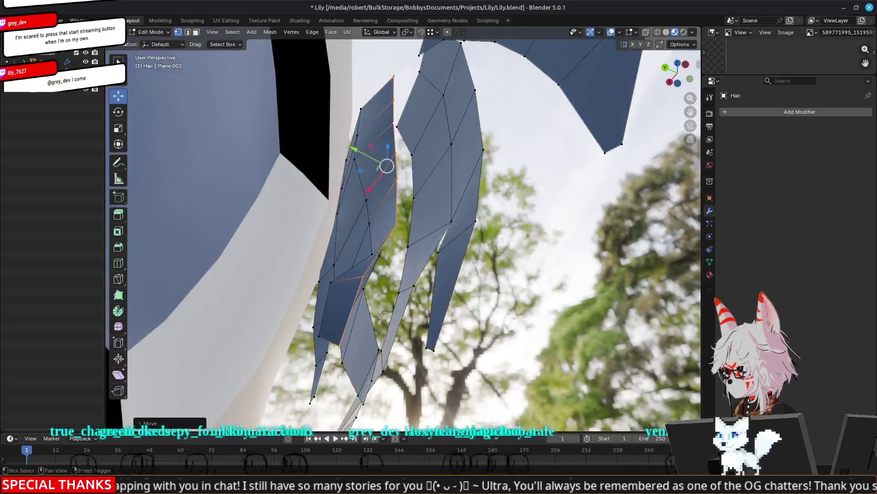
middle_click_drag(402, 250, 349, 197)
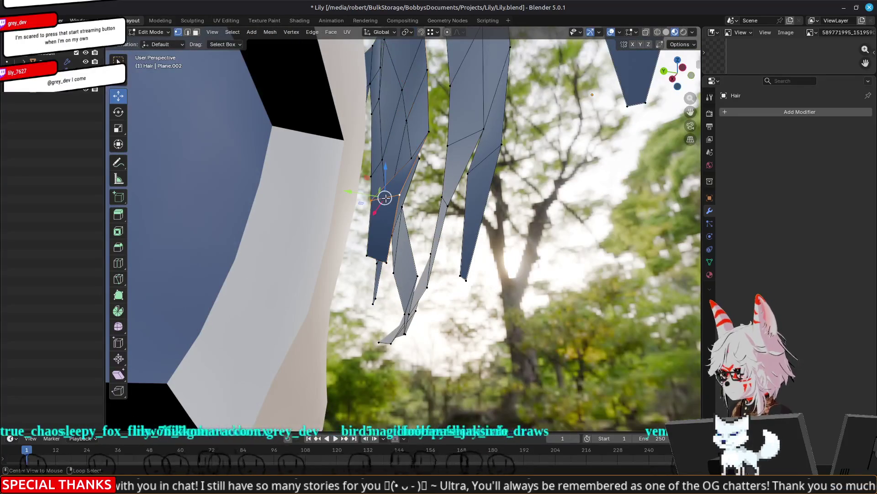
key("g")
key("y")
left_click(388, 260)
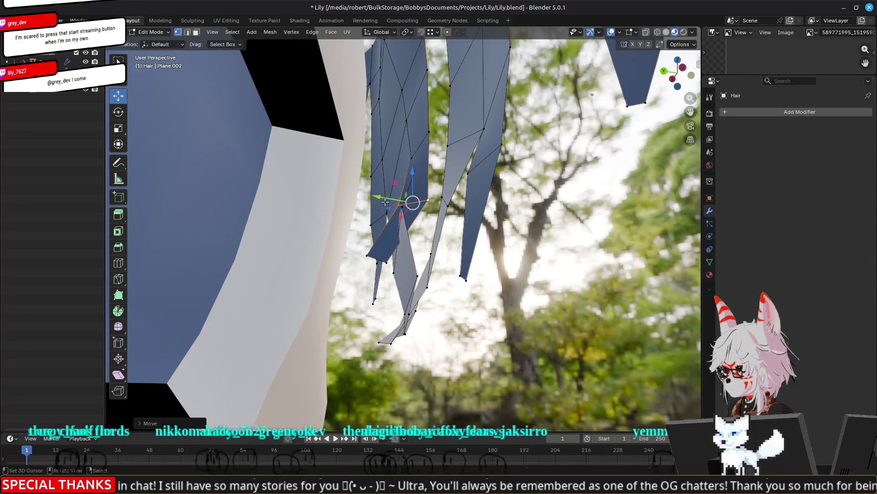
Move a lower strand vertex along Y, checking it from a side view
left_click(375, 261)
key("g")
key("y")
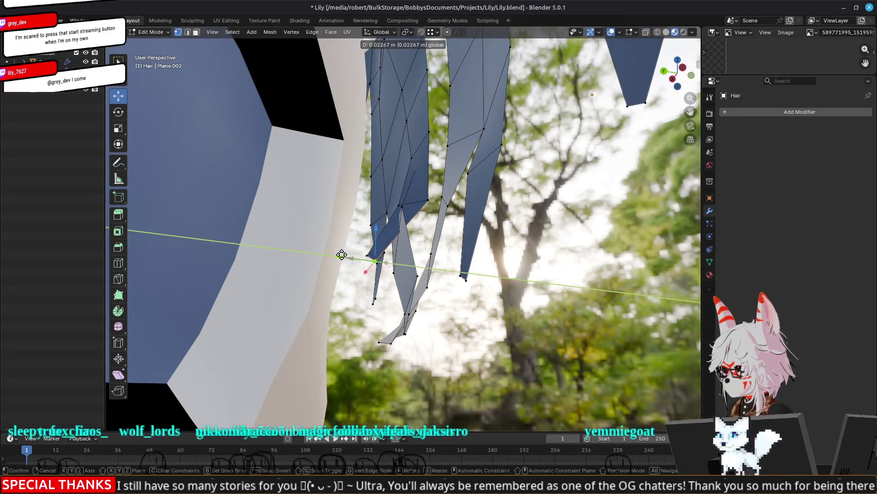
left_click(341, 254)
scroll(341, 254, "up", 3)
mouse_move(341, 254)
middle_mouse_down()
mouse_move(448, 219)
mouse_move(296, 235)
middle_mouse_up()
mouse_move(446, 219)
middle_mouse_down()
mouse_move(493, 228)
mouse_move(429, 195)
mouse_move(448, 171)
mouse_move(405, 230)
mouse_move(425, 225)
mouse_move(409, 232)
mouse_move(422, 237)
middle_mouse_up()
mouse_move(488, 254)
middle_mouse_down()
mouse_move(428, 254)
mouse_move(414, 225)
mouse_move(444, 263)
middle_mouse_up()
left_click(433, 263)
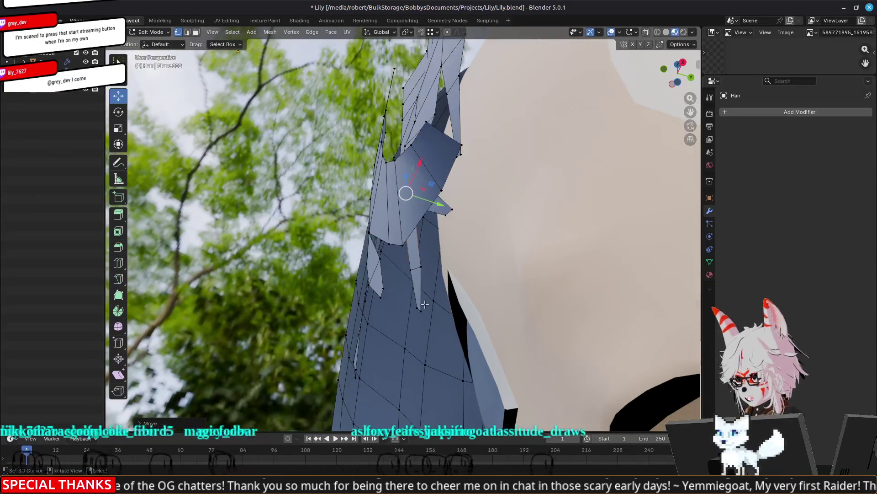
Nudge the remaining side-strand and fringe vertices along Y to hug the head
middle_click_drag(415, 307, 453, 316)
left_click_drag(458, 325, 471, 315)
mouse_move(471, 315)
middle_mouse_down()
mouse_move(466, 304)
mouse_move(479, 302)
mouse_move(513, 375)
mouse_move(453, 319)
mouse_move(480, 311)
middle_mouse_up()
mouse_move(430, 312)
left_mouse_down()
mouse_move(417, 321)
mouse_move(436, 319)
mouse_move(428, 323)
mouse_move(450, 302)
mouse_move(437, 286)
left_mouse_up()
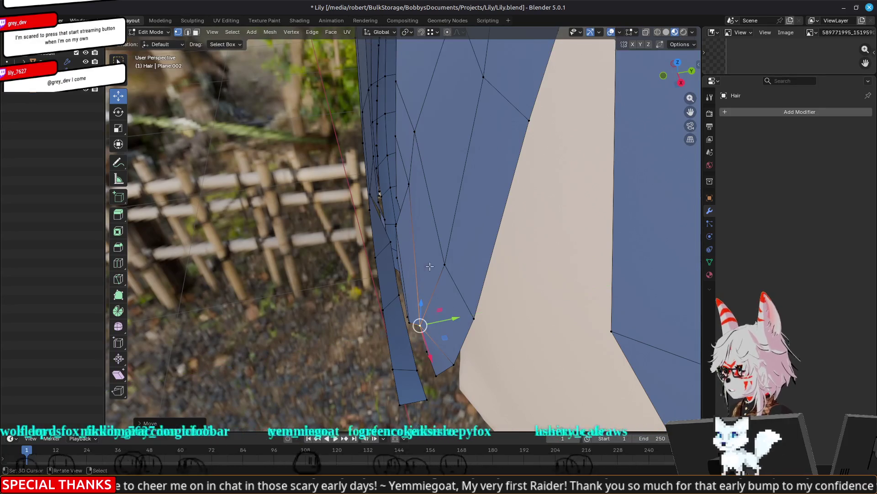
left_click_drag(445, 178, 435, 181)
mouse_move(434, 180)
middle_mouse_down()
mouse_move(353, 238)
mouse_move(358, 208)
mouse_move(425, 160)
middle_mouse_up()
left_click_drag(437, 200, 435, 184)
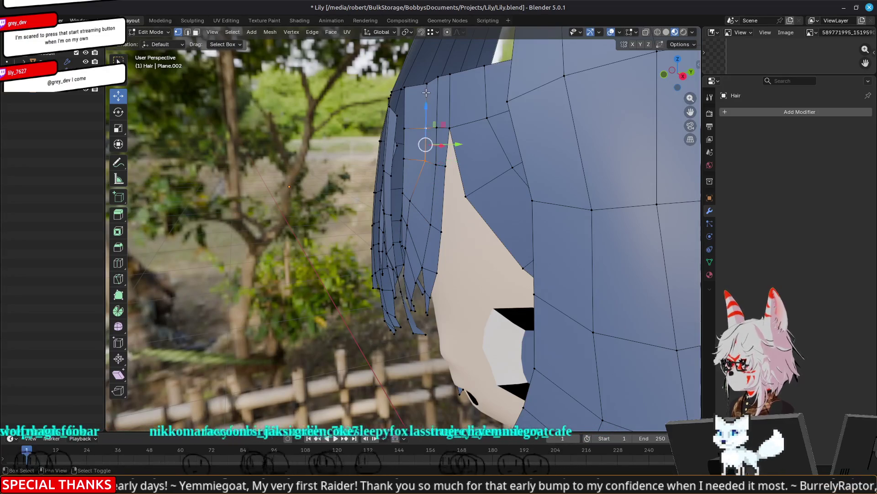
Move a fringe vertex along Y toward the face
middle_click_drag(457, 106, 450, 202)
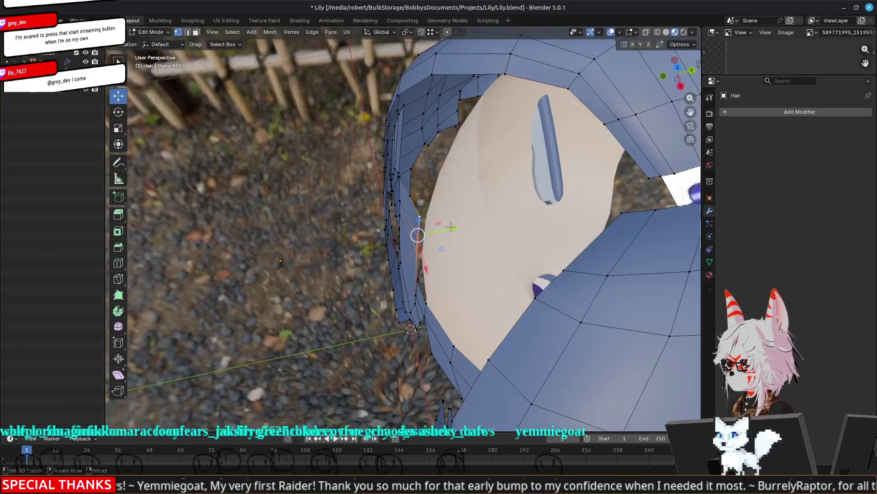
left_click_drag(452, 227, 438, 226)
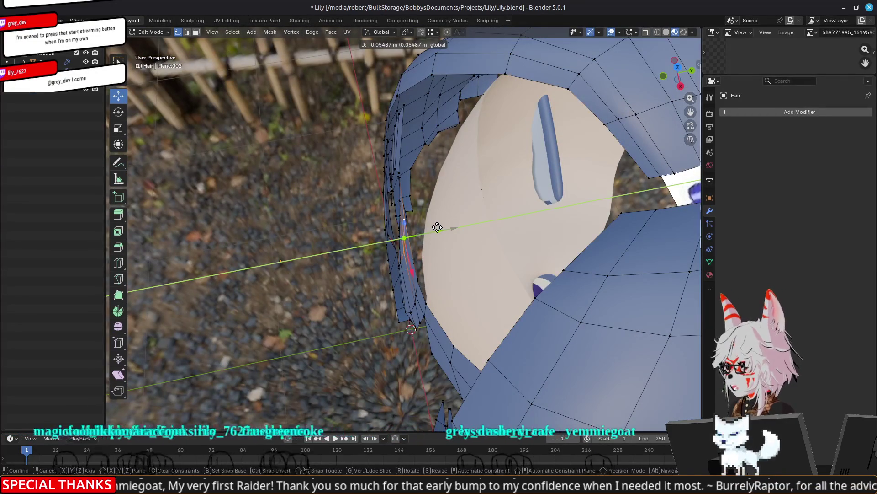
left_click_drag(434, 229, 433, 228)
mouse_move(433, 229)
middle_mouse_down()
mouse_move(476, 196)
mouse_move(484, 173)
middle_mouse_up()
scroll(489, 157, "up", 3)
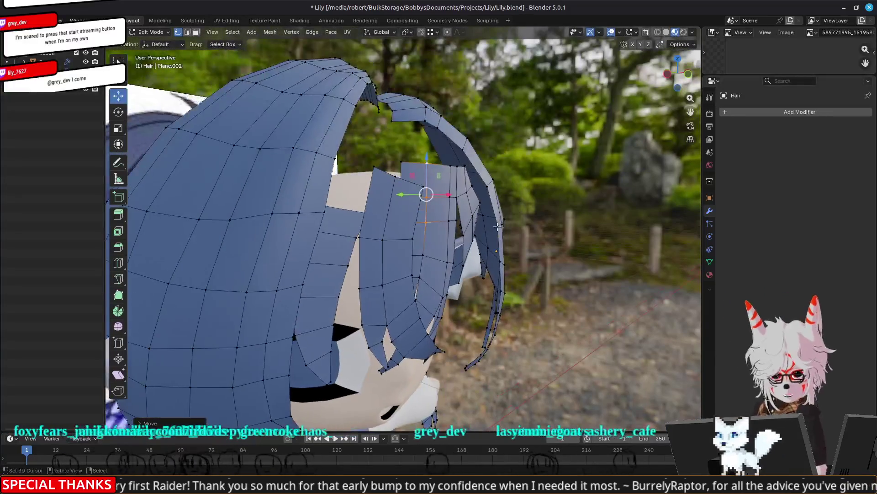
mouse_move(450, 133)
middle_mouse_down()
mouse_move(458, 130)
mouse_move(432, 155)
middle_mouse_up()
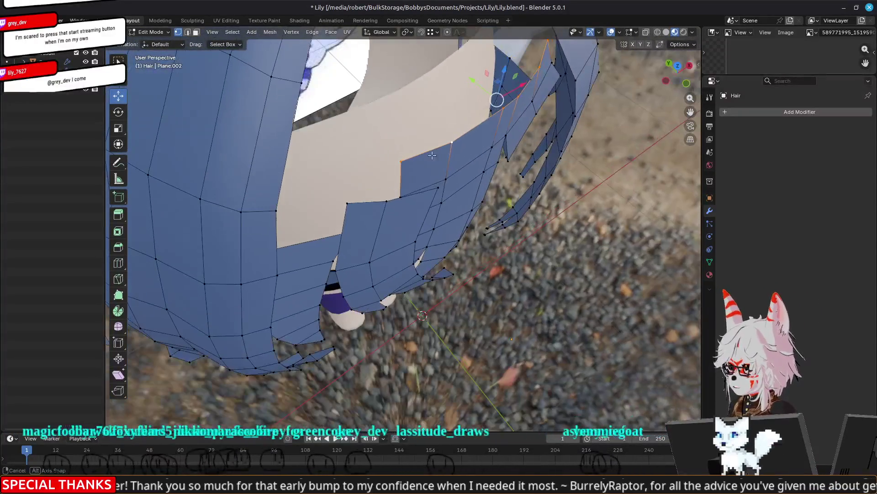
left_click(467, 71)
Shift the selected hair vertices along Y from a front view
mouse_move(467, 72)
middle_mouse_down()
mouse_move(453, 143)
mouse_move(544, 216)
mouse_move(532, 230)
mouse_move(389, 191)
mouse_move(403, 232)
mouse_move(462, 267)
mouse_move(499, 264)
middle_mouse_up()
key("g")
key("y")
left_click(446, 269)
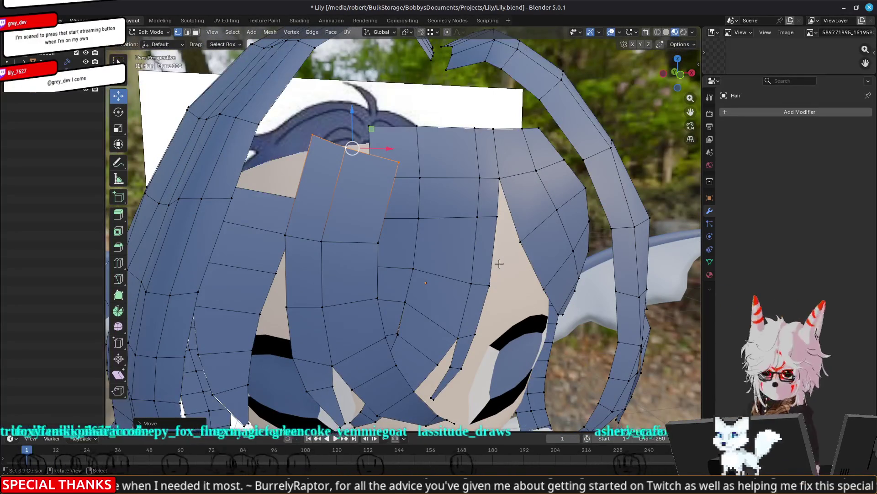
Return to Object Mode and deselect the Hair object to view Lily's head
scroll(499, 264, "down", 3)
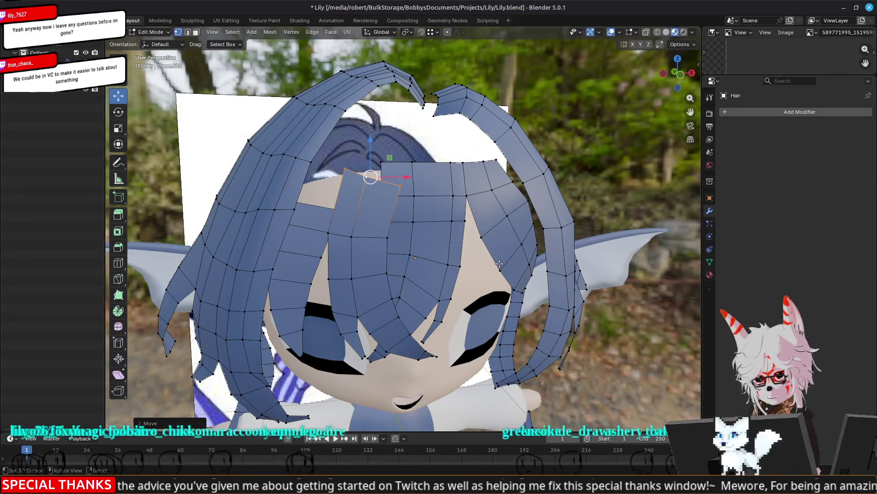
scroll(499, 263, "down", 5)
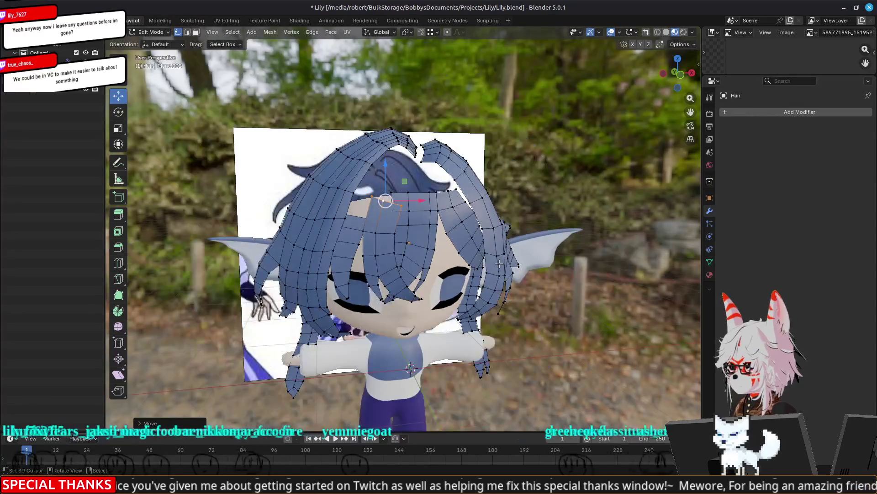
key("Tab")
middle_click_drag(320, 256, 549, 303)
left_click(563, 302)
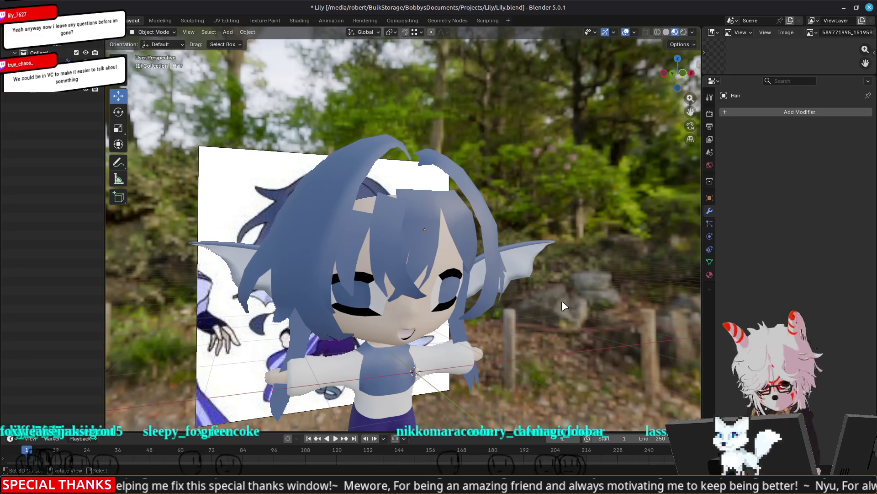
In Edit Mode, merge the fringe strand tip face over the left eye at center
mouse_move(585, 285)
middle_mouse_down()
mouse_move(501, 358)
mouse_move(387, 276)
mouse_move(384, 242)
mouse_move(404, 211)
mouse_move(321, 223)
mouse_move(353, 188)
mouse_move(355, 202)
middle_mouse_up()
scroll(363, 275, "up", 5)
key("Tab")
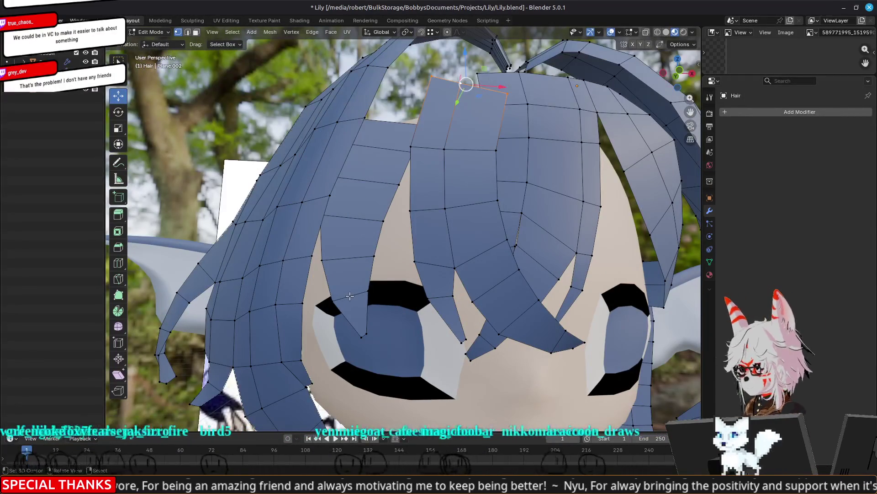
left_click(359, 340)
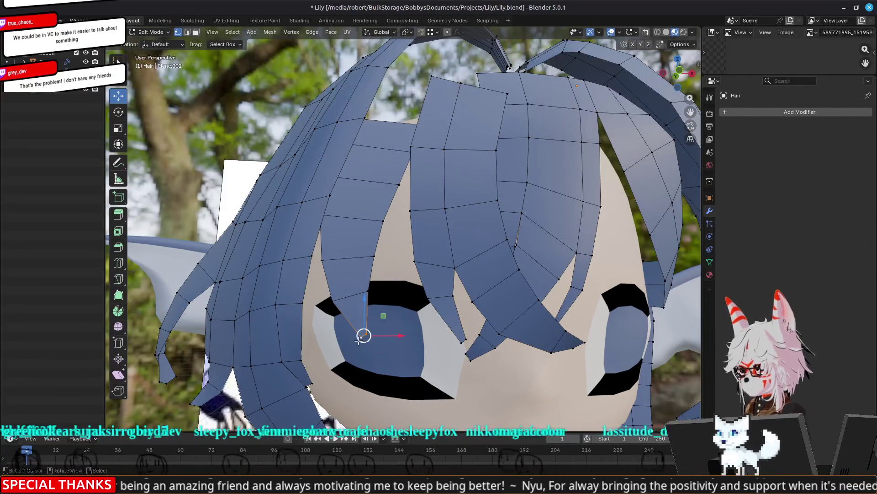
key("m")
left_click(355, 341)
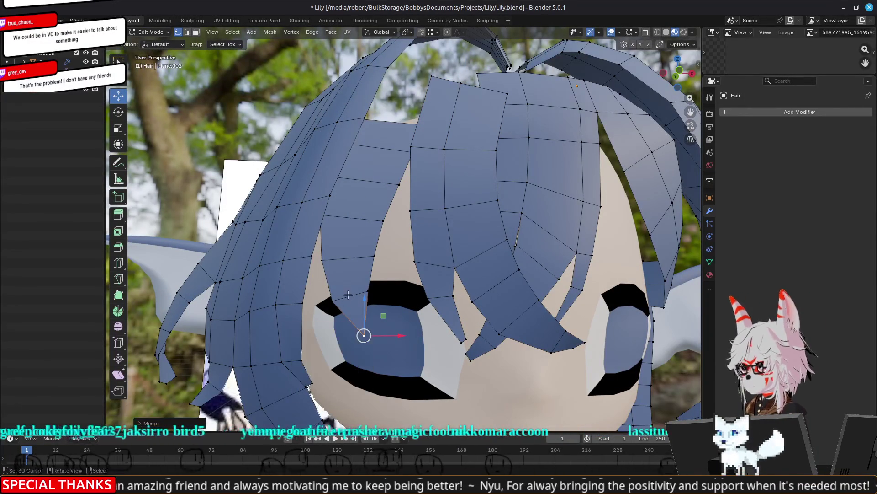
Add an edge loop along the strand and move the pointed tip vertex upward
key("ctrl+r")
left_click(350, 296)
left_click(350, 296)
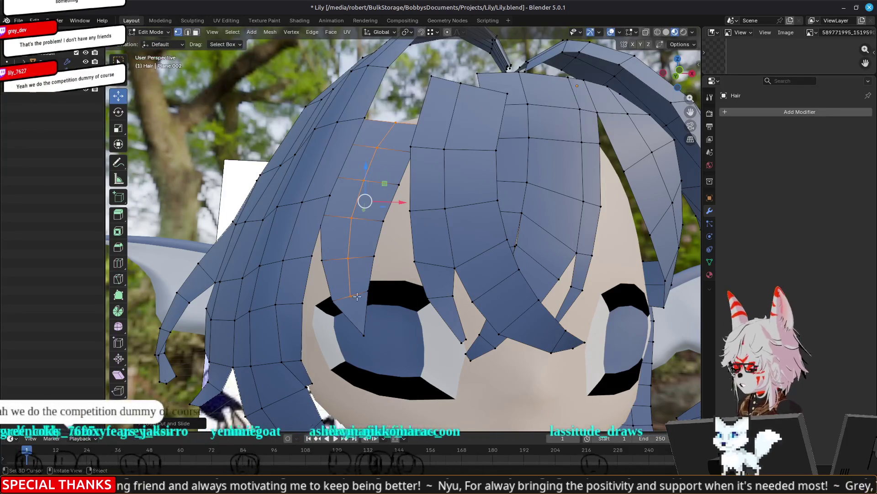
left_click(350, 297)
mouse_move(350, 297)
middle_mouse_down()
mouse_move(401, 299)
mouse_move(386, 316)
middle_mouse_up()
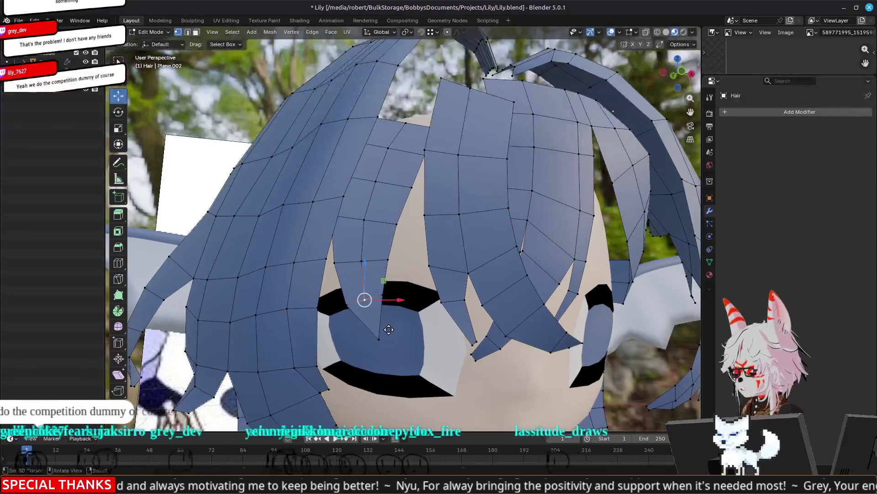
key("g")
left_click(387, 316)
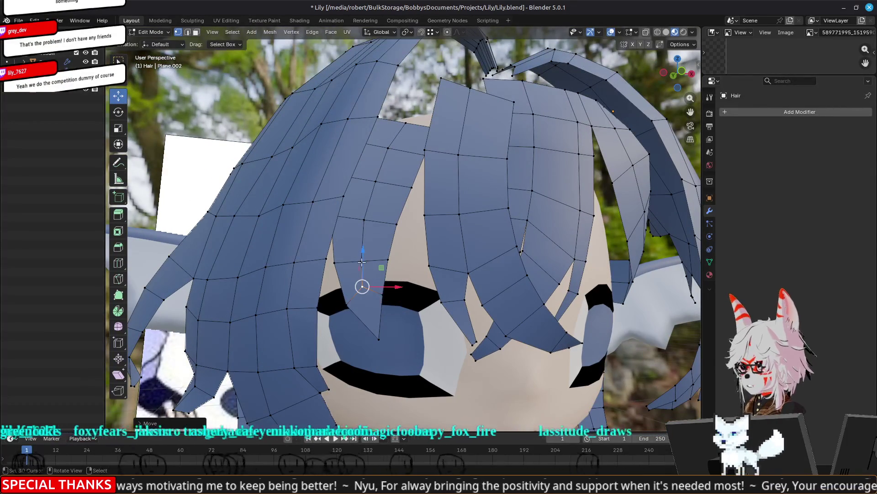
Push the selected fringe vertices along Y
mouse_move(387, 316)
middle_mouse_down()
mouse_move(408, 268)
mouse_move(261, 248)
mouse_move(382, 236)
mouse_move(437, 283)
mouse_move(438, 259)
middle_mouse_up()
mouse_move(381, 212)
middle_mouse_down()
mouse_move(416, 290)
mouse_move(450, 222)
middle_mouse_up()
left_click_drag(437, 174, 452, 174)
mouse_move(452, 174)
middle_mouse_down()
mouse_move(539, 130)
mouse_move(538, 165)
mouse_move(517, 208)
middle_mouse_up()
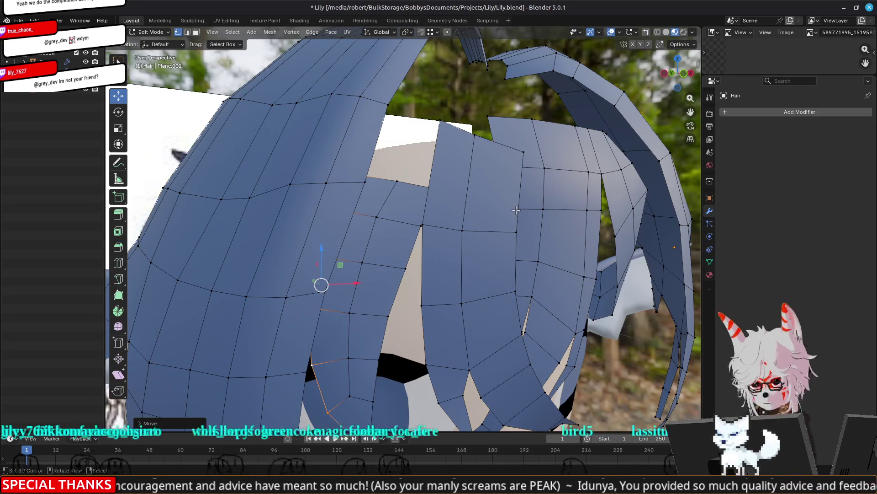
Select an edge loop on a fringe strip and offset it along Y
mouse_move(483, 252)
middle_mouse_down()
mouse_move(320, 316)
mouse_move(463, 232)
middle_mouse_up()
middle_click_drag(481, 200, 449, 208)
left_click_drag(482, 254, 450, 280)
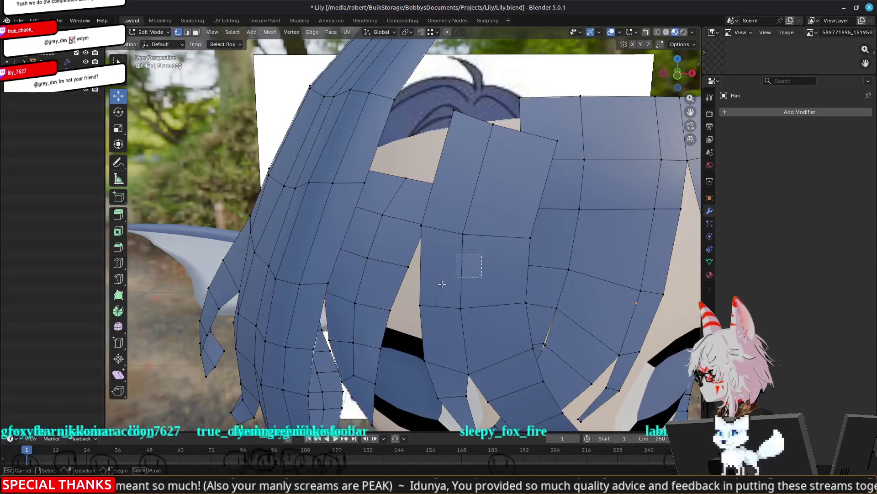
left_click(329, 314, "alt")
mouse_move(328, 314)
middle_mouse_down()
mouse_move(350, 304)
mouse_move(350, 281)
middle_mouse_up()
middle_click_drag(475, 224, 407, 360)
mouse_move(377, 396)
middle_mouse_down()
mouse_move(360, 260)
mouse_move(416, 204)
mouse_move(490, 201)
mouse_move(473, 177)
mouse_move(450, 273)
middle_mouse_up()
key("g")
key("y")
left_click(452, 199)
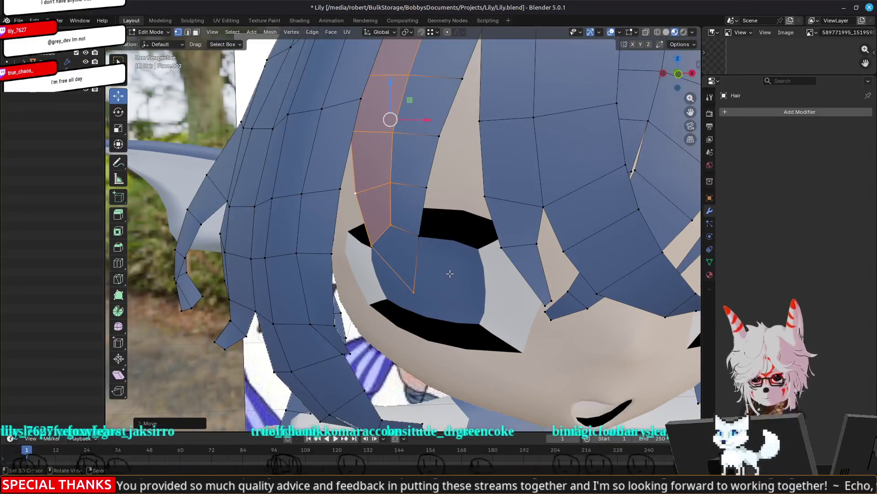
Check the hair from a top-down view in Object Mode, then resume editing
key("Tab")
scroll(450, 273, "down", 8)
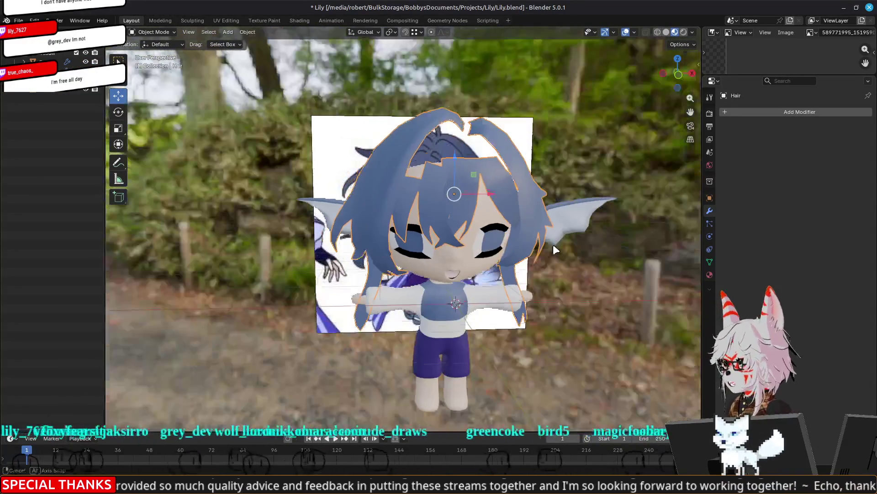
mouse_move(553, 244)
middle_mouse_down()
mouse_move(470, 303)
mouse_move(361, 274)
mouse_move(471, 209)
middle_mouse_up()
scroll(472, 209, "down", 3)
key("Tab")
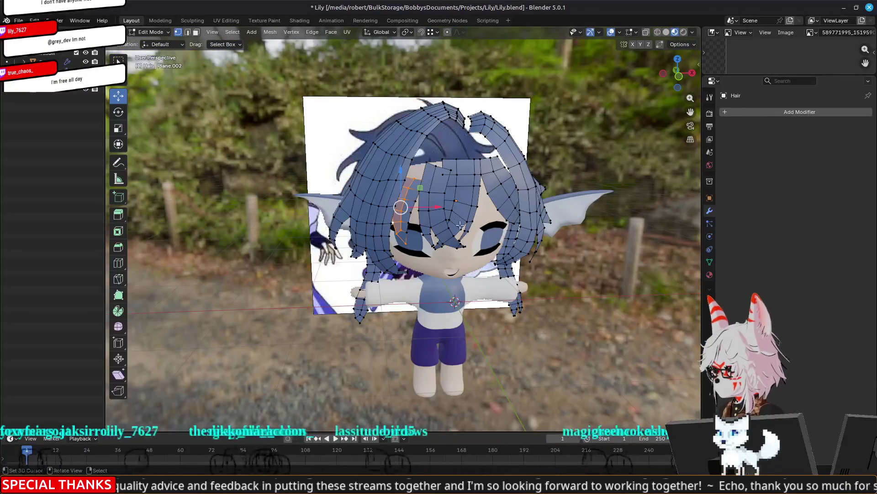
scroll(400, 206, "up", 5)
In edge select, extrude the strip's edge, rotate it 9.67 degrees, and reposition it
key("2")
middle_click_drag(405, 202, 437, 215)
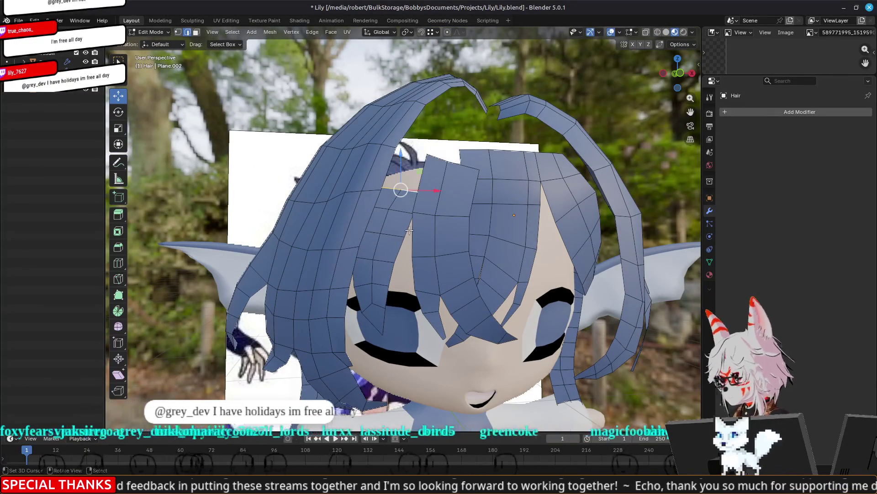
key("g")
middle_click_drag(466, 196, 414, 204)
key("e")
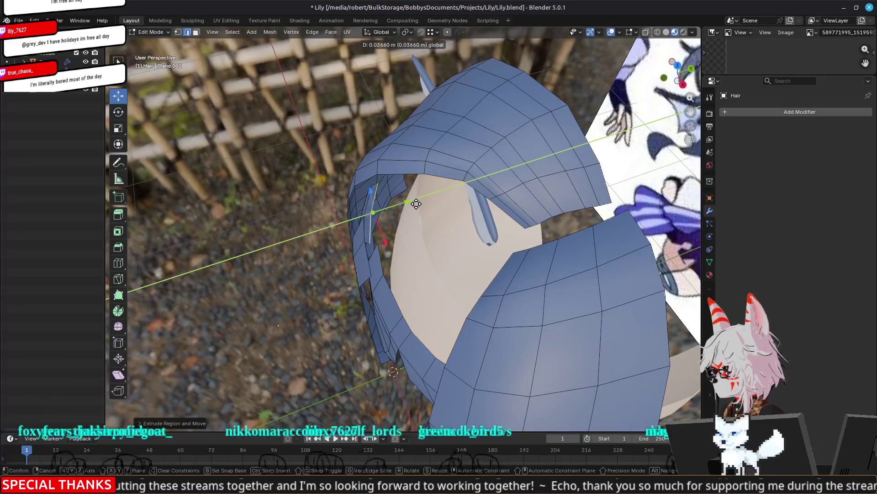
mouse_move(352, 279)
middle_mouse_down()
mouse_move(396, 263)
mouse_move(362, 279)
mouse_move(413, 246)
mouse_move(444, 209)
middle_mouse_up()
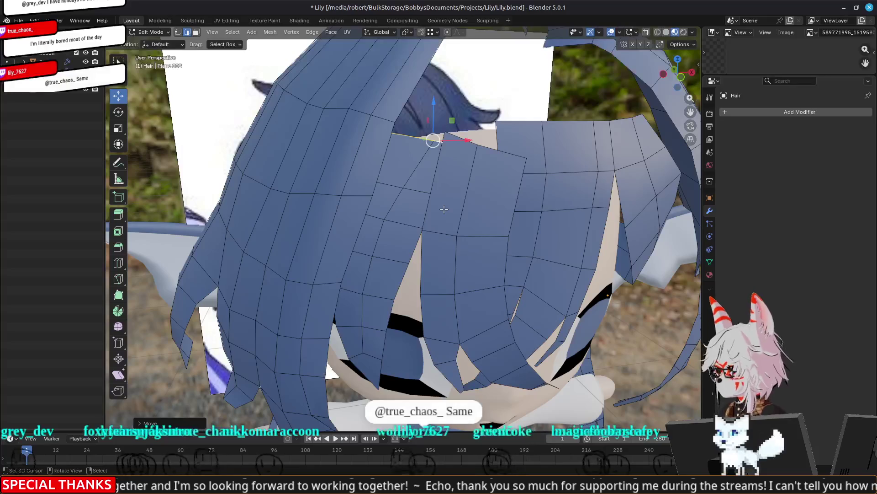
key("r")
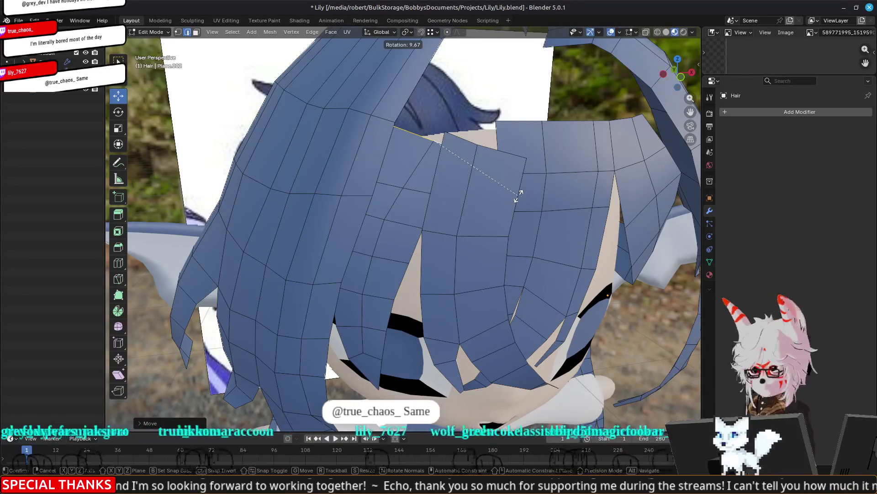
left_click(514, 195)
key("g")
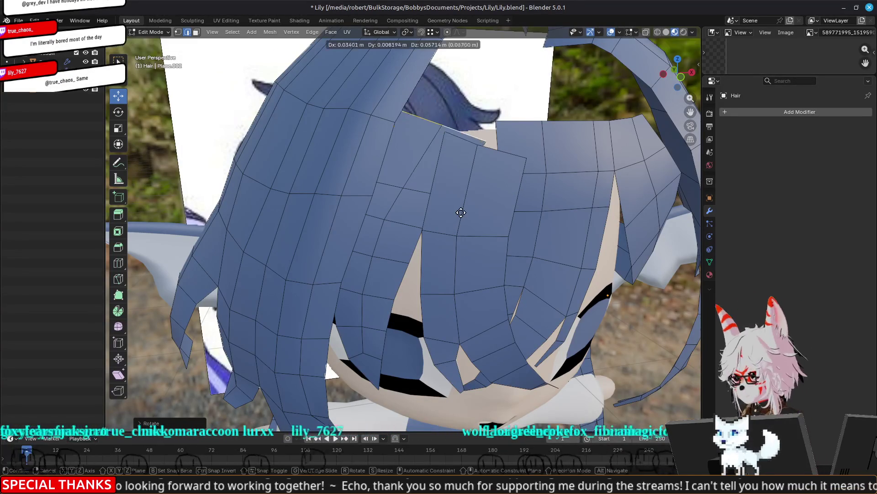
left_click(462, 219)
Move individual strand vertices closer to the head to close the gaps
mouse_move(462, 219)
middle_mouse_down()
mouse_move(460, 212)
mouse_move(421, 231)
mouse_move(506, 188)
mouse_move(434, 234)
middle_mouse_up()
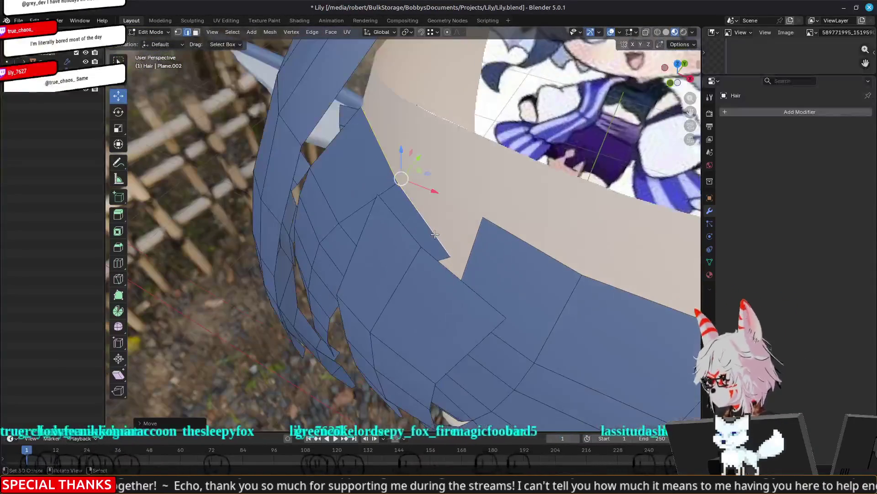
left_click(385, 189)
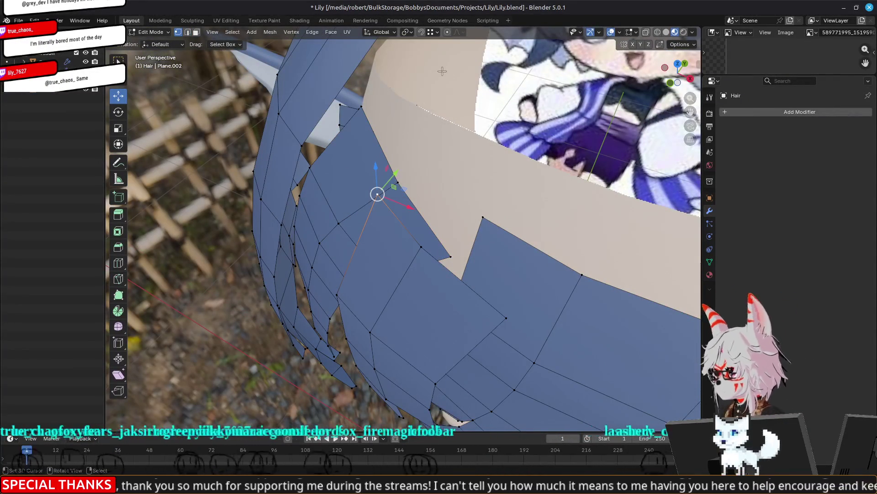
key("g")
left_click(403, 185)
left_click(417, 247)
key("g")
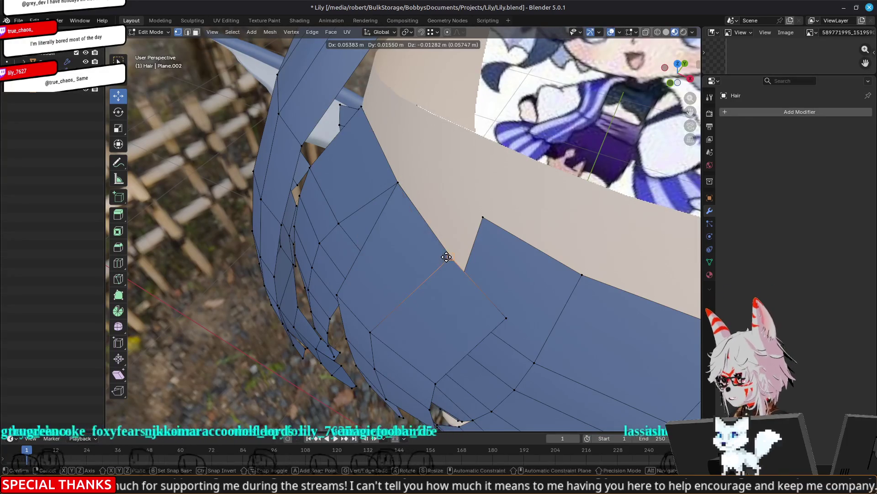
left_click(450, 258)
left_click_drag(406, 293, 438, 264)
mouse_move(422, 273)
middle_mouse_down()
mouse_move(451, 255)
mouse_move(454, 236)
mouse_move(394, 277)
mouse_move(434, 255)
middle_mouse_up()
scroll(555, 219, "down", 5)
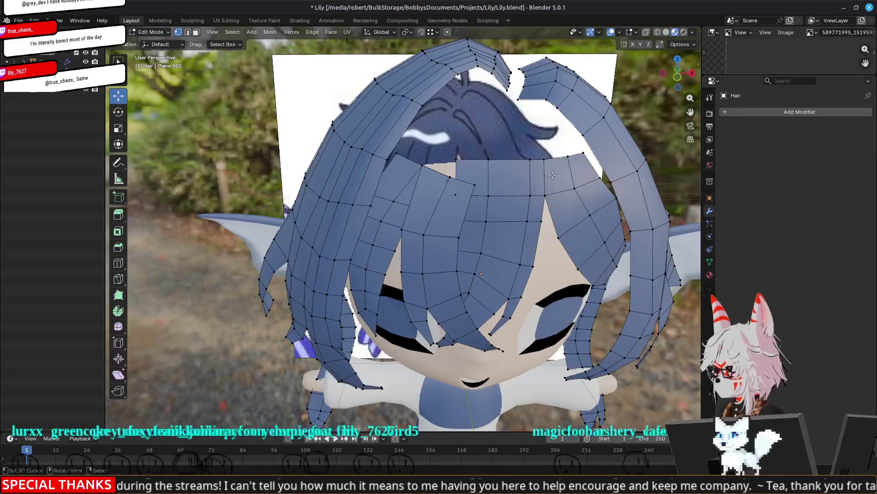
Select the bangs' top edge loop and raise it slightly along Z
scroll(552, 175, "up", 5)
left_click(455, 160, "alt")
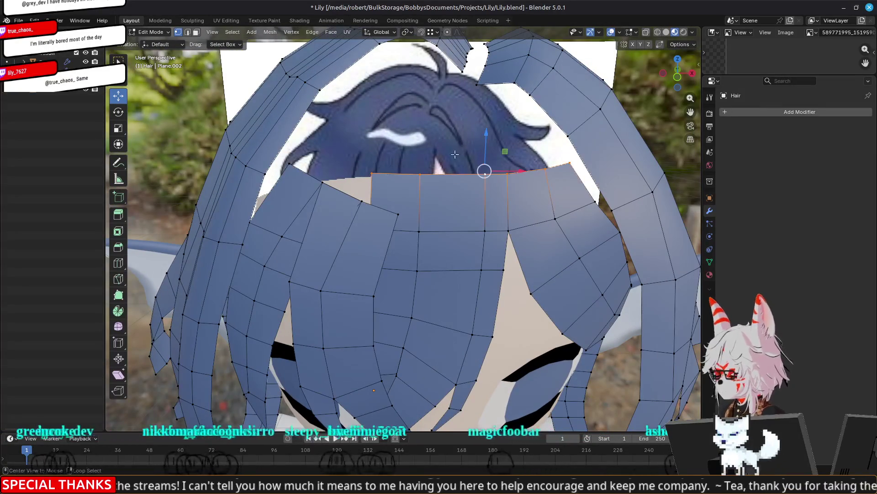
left_click_drag(483, 136, 487, 123)
Tuck the side-bang vertices toward the head with Y-axis and horizontal-plane (Shift+Z) moves
mouse_move(487, 122)
middle_mouse_down()
mouse_move(403, 232)
mouse_move(332, 227)
middle_mouse_up()
left_click_drag(337, 191, 355, 188)
left_click(326, 243)
left_click_drag(356, 227, 368, 223)
middle_click_drag(335, 329, 396, 180)
middle_click_drag(459, 188, 428, 195)
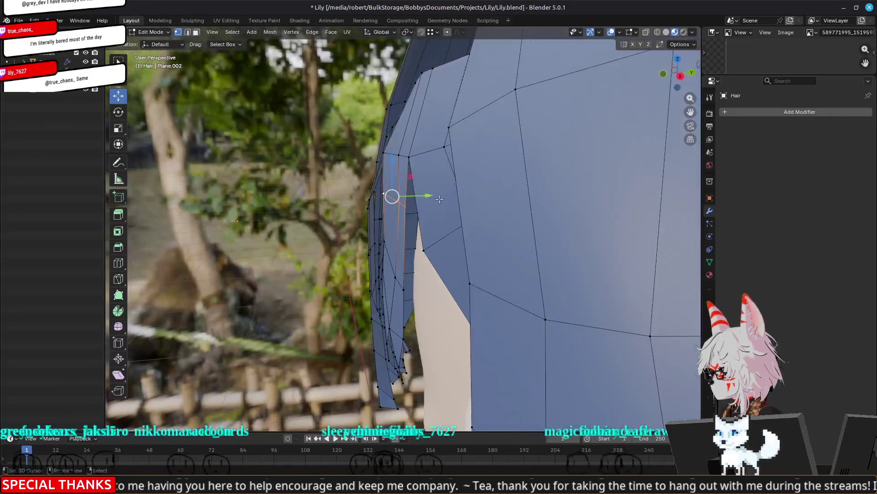
key("g")
key("y")
left_click(424, 196)
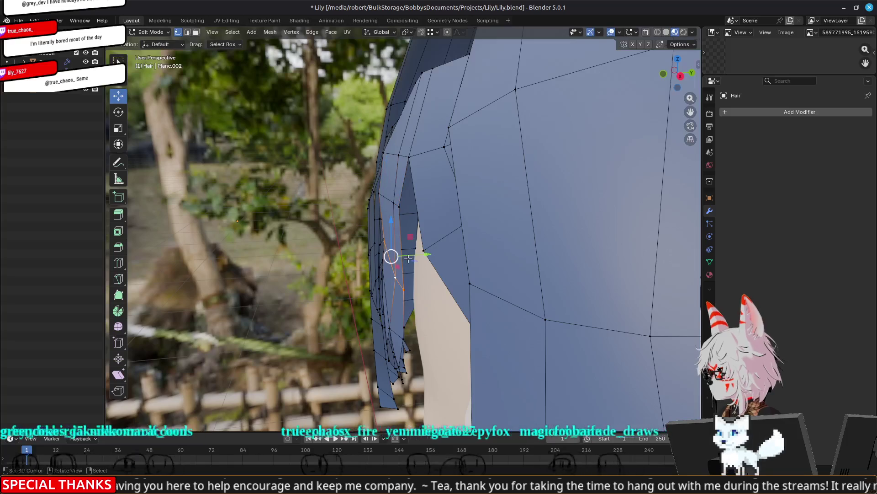
key("g")
key("shift+z")
left_click(408, 260)
From a side view, nudge the side vertices beside the eye along Y three more times
mouse_move(382, 256)
middle_mouse_down()
mouse_move(406, 190)
mouse_move(402, 138)
mouse_move(419, 192)
middle_mouse_up()
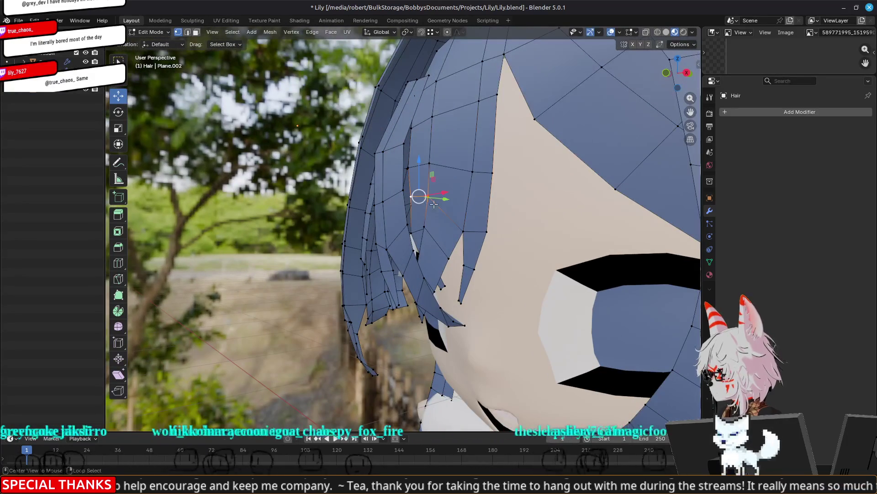
mouse_move(526, 246)
middle_mouse_down()
mouse_move(416, 215)
mouse_move(475, 250)
mouse_move(421, 233)
mouse_move(429, 240)
mouse_move(392, 264)
mouse_move(457, 263)
middle_mouse_up()
key("g")
key("y")
left_click(429, 223)
key("g")
key("y")
left_click(436, 243)
key("g")
key("y")
left_click(443, 253)
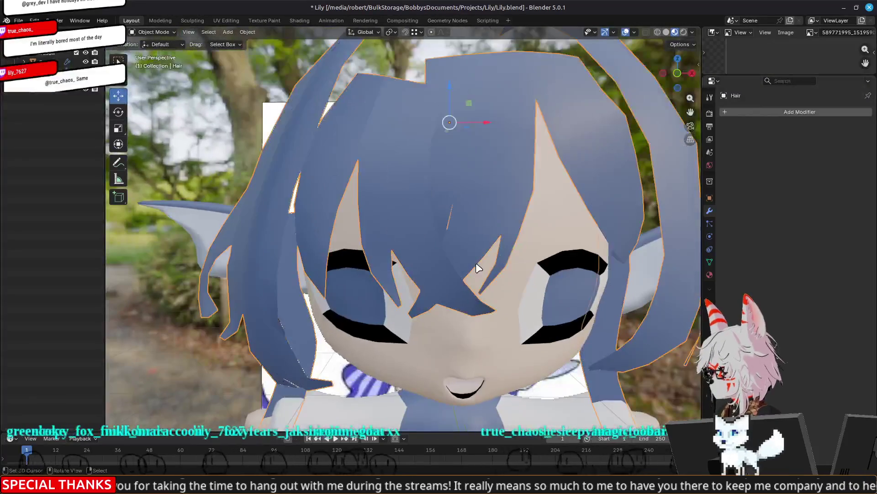
Toggle the hair's edit mode, check the bangs from above and front, then switch to Discord's line-art reference
scroll(476, 262, "down", 5)
key("Tab")
key("Tab")
mouse_move(441, 224)
middle_mouse_down()
mouse_move(425, 238)
mouse_move(413, 215)
mouse_move(434, 219)
mouse_move(427, 208)
middle_mouse_up()
scroll(425, 237, "up", 4)
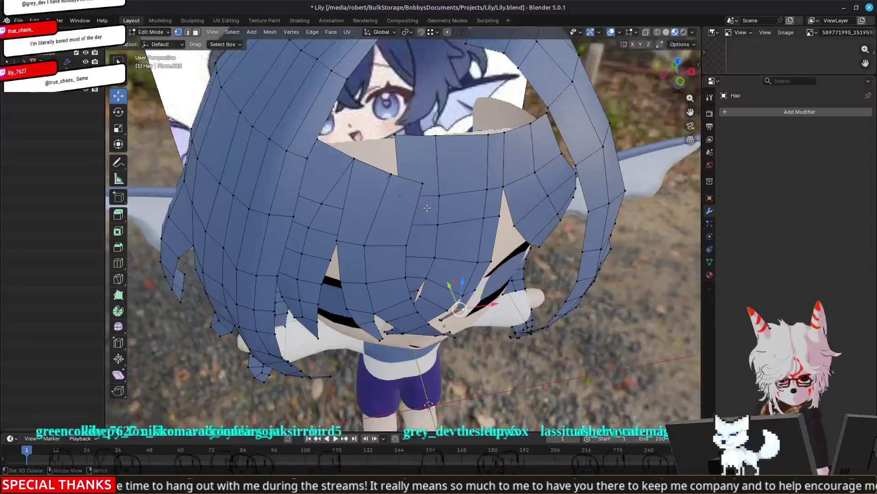
scroll(409, 206, "up", 1)
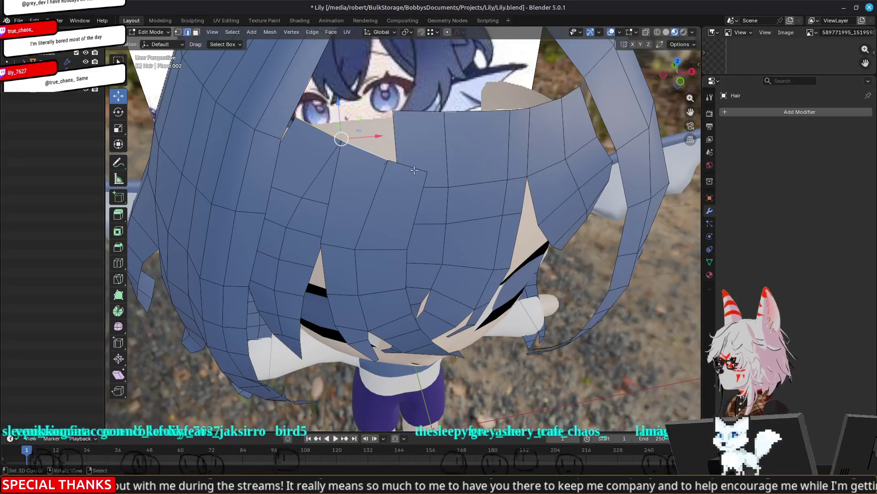
middle_click_drag(320, 126, 430, 146)
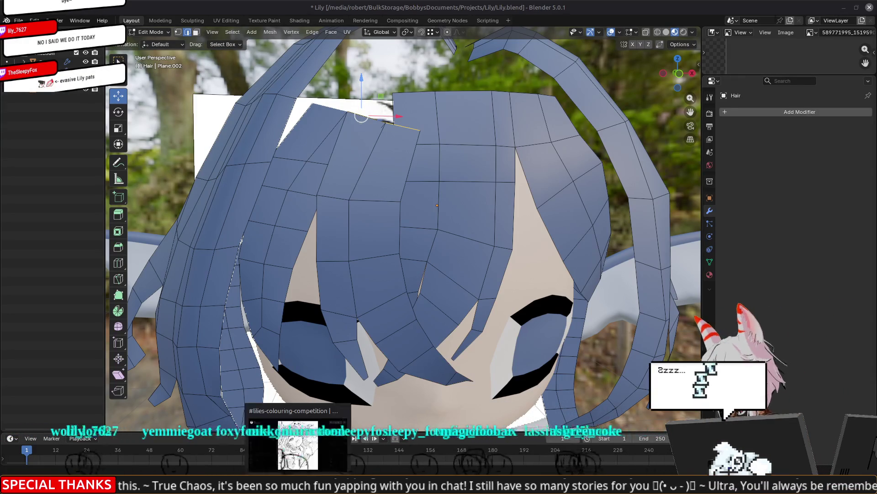
key("alt+Tab")
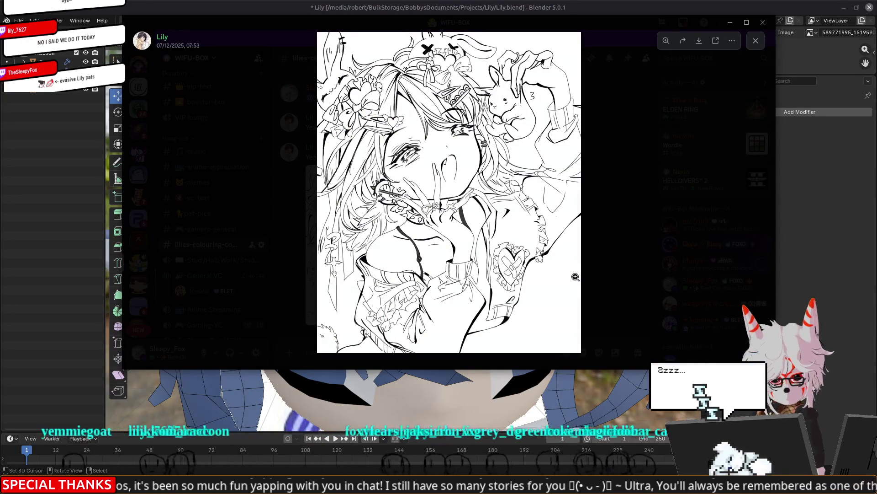
Zoom into the drawing's face for reference, then close the viewer and bring Blender forward
left_click(426, 183)
left_click(427, 182)
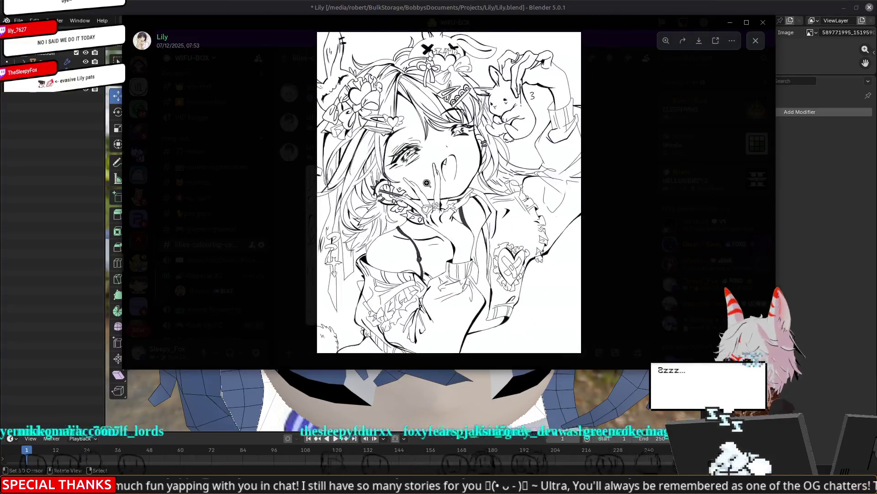
left_click(427, 183)
left_click(427, 183)
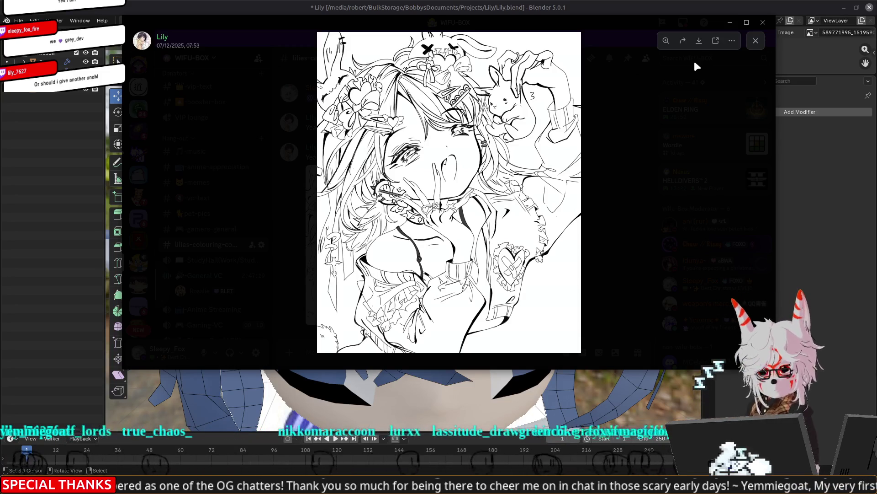
left_click(620, 187)
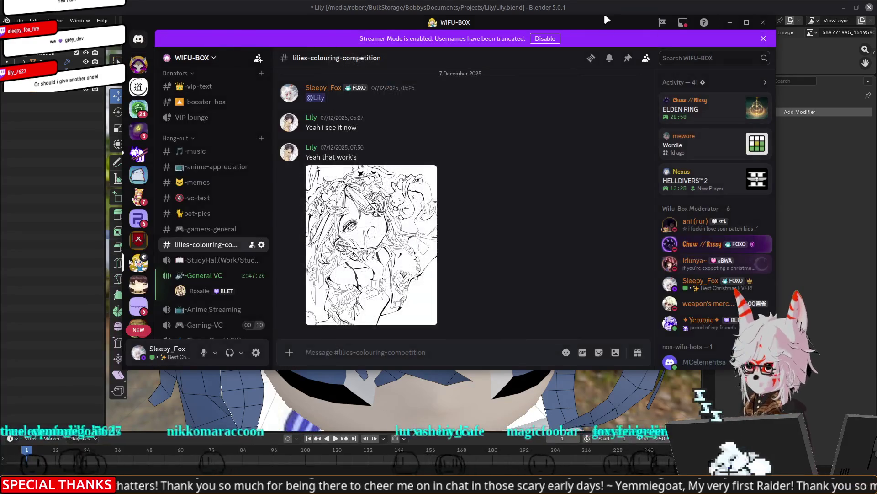
left_click(605, 16)
Extrude the selected top edge of the hair and move the new edge into position
mouse_move(348, 220)
middle_mouse_down()
mouse_move(434, 196)
mouse_move(403, 196)
mouse_move(403, 181)
mouse_move(425, 179)
mouse_move(366, 141)
mouse_move(366, 92)
mouse_move(457, 105)
mouse_move(505, 122)
mouse_move(512, 138)
mouse_move(529, 112)
mouse_move(474, 147)
middle_mouse_up()
key("e")
left_click(376, 188)
key("g")
left_click(470, 111)
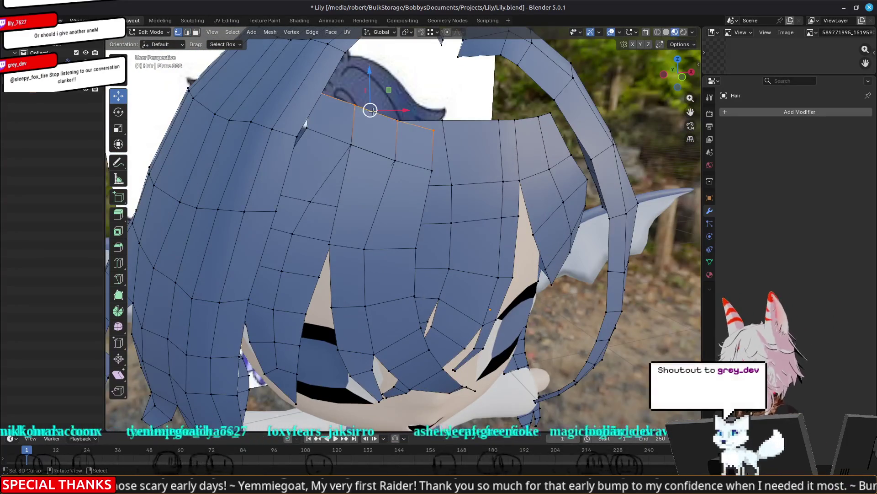
Merge the overlapping fringe-corner vertices with Merge By Distance
left_click(365, 99)
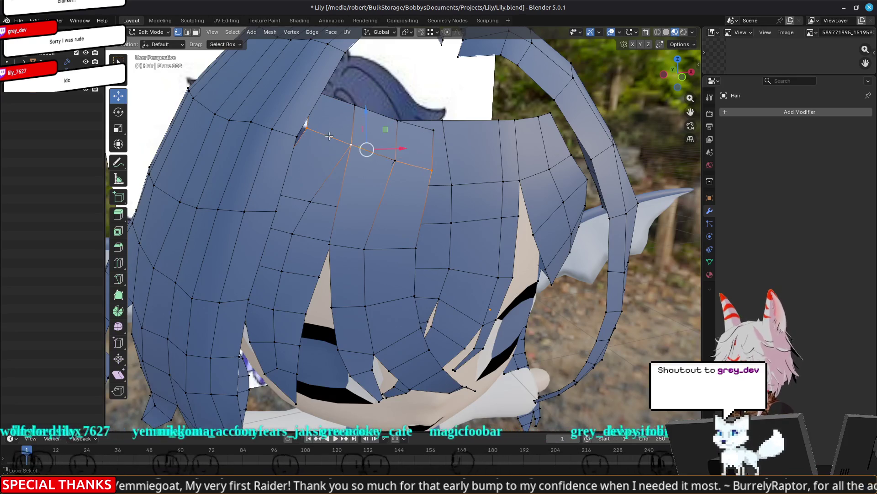
mouse_move(356, 149)
middle_mouse_down()
mouse_move(345, 190)
mouse_move(358, 152)
mouse_move(419, 153)
mouse_move(439, 137)
mouse_move(407, 167)
mouse_move(541, 207)
mouse_move(515, 196)
middle_mouse_up()
key("m")
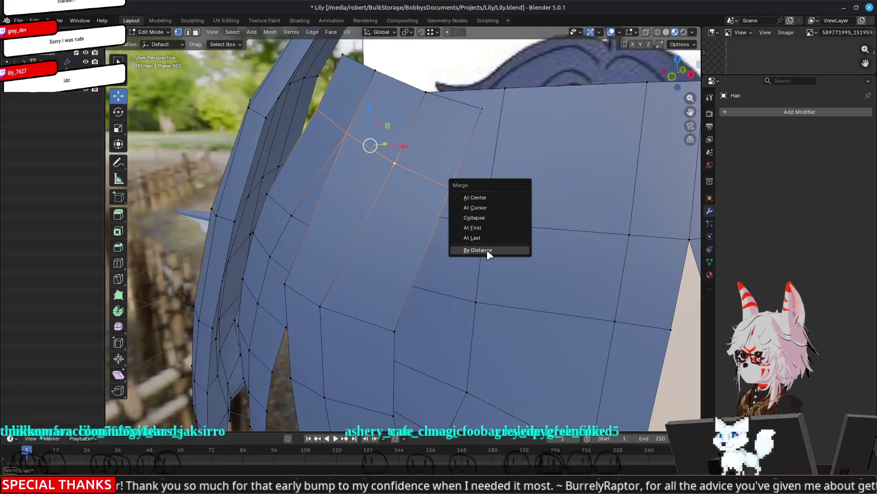
left_click(487, 250)
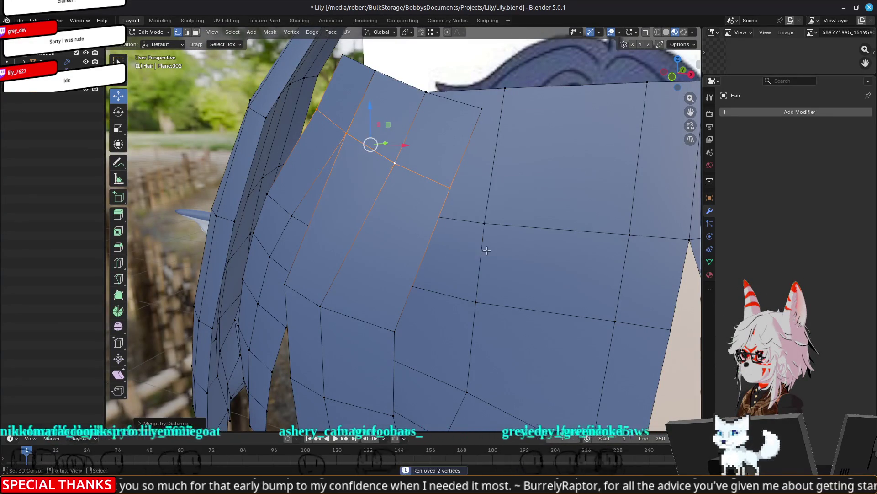
Move a nearby fringe vertex up and left to smooth the join with the crown
mouse_move(338, 190)
middle_mouse_down()
mouse_move(267, 231)
mouse_move(524, 158)
mouse_move(372, 157)
mouse_move(328, 132)
middle_mouse_up()
left_click(319, 122)
mouse_move(321, 123)
left_mouse_down()
mouse_move(325, 132)
mouse_move(295, 103)
left_mouse_up()
mouse_move(294, 103)
middle_mouse_down()
mouse_move(310, 156)
mouse_move(284, 177)
middle_mouse_up()
left_click_drag(284, 176, 404, 171)
mouse_move(404, 171)
middle_mouse_down()
mouse_move(345, 187)
mouse_move(450, 142)
mouse_move(366, 190)
mouse_move(521, 165)
middle_mouse_up()
mouse_move(397, 151)
middle_mouse_down()
mouse_move(364, 145)
mouse_move(380, 167)
middle_mouse_up()
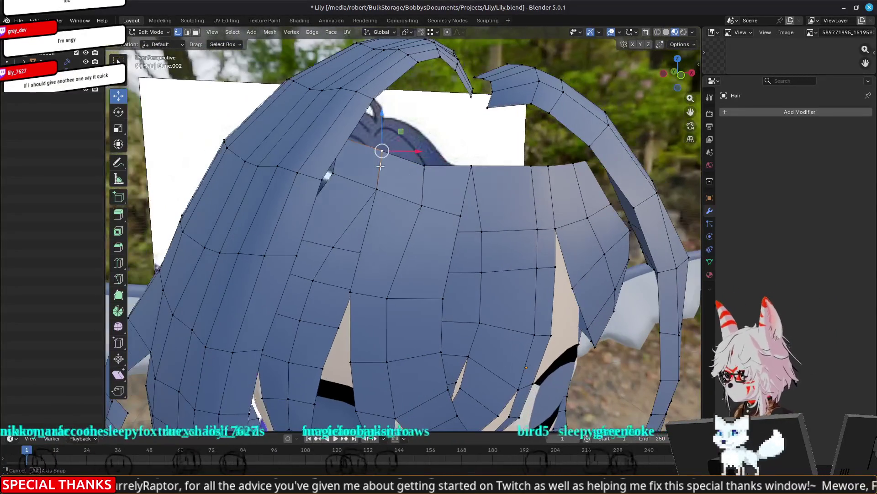
Merge the duplicate vertices along the fringe top by distance
key("g")
key("Escape")
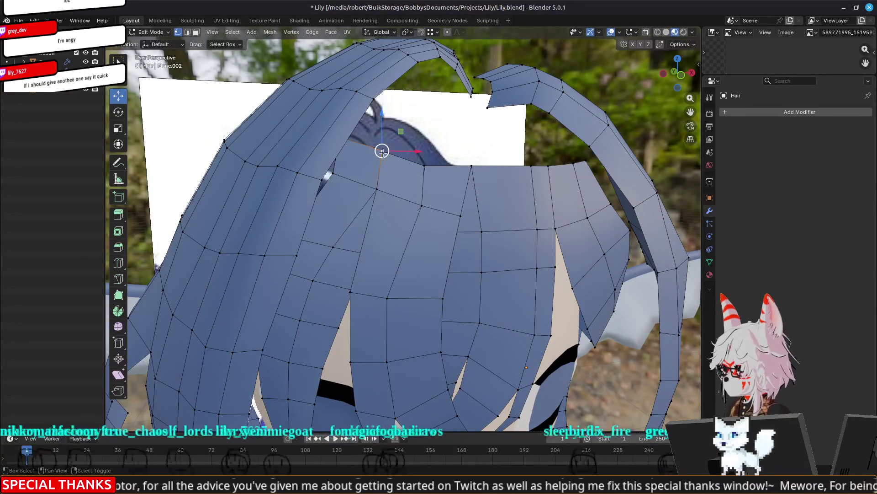
middle_click_drag(394, 158, 498, 187)
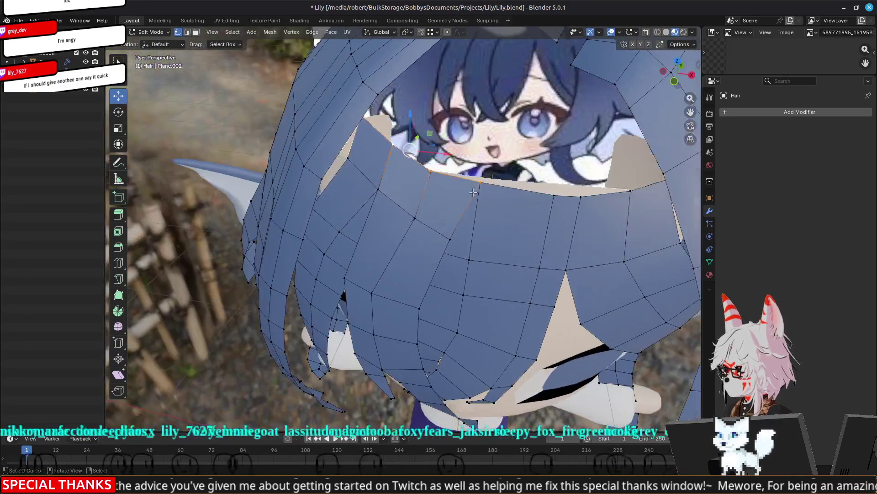
key("m")
left_click(498, 186)
Reposition a rim vertex at the back of the fringe with a few grab moves
middle_click_drag(498, 185, 417, 163)
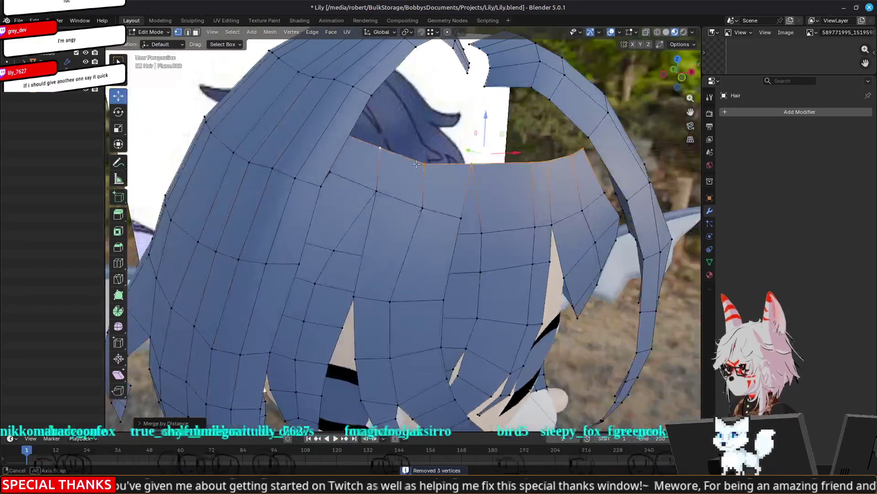
left_click(387, 148)
left_click_drag(392, 164, 384, 151)
mouse_move(384, 150)
middle_mouse_down()
mouse_move(356, 131)
mouse_move(402, 155)
middle_mouse_up()
key("g")
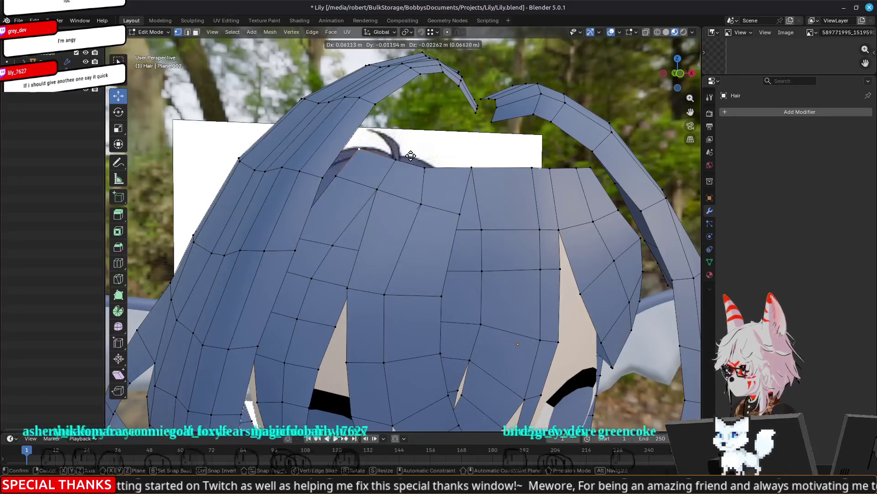
left_click(410, 156)
key("g")
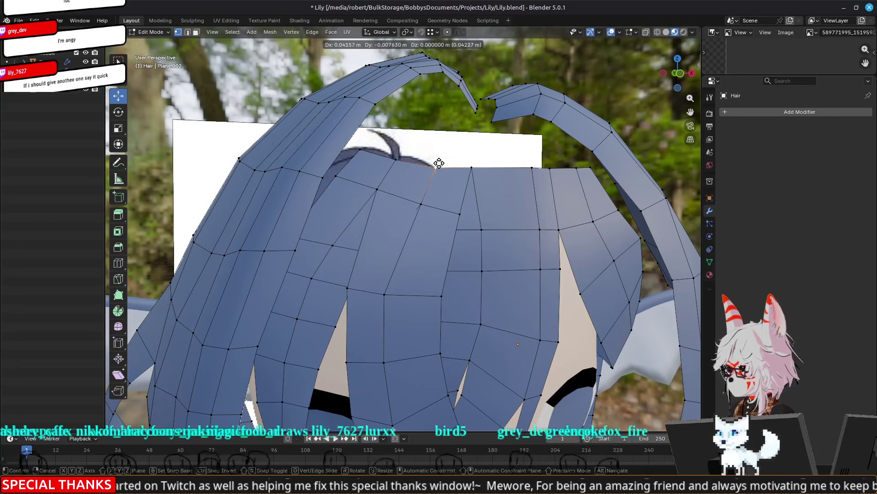
left_click(437, 162)
middle_click_drag(437, 163, 531, 213)
Shift the neighbouring rim vertex right, then return to Object Mode to view the whole character
left_click(486, 170)
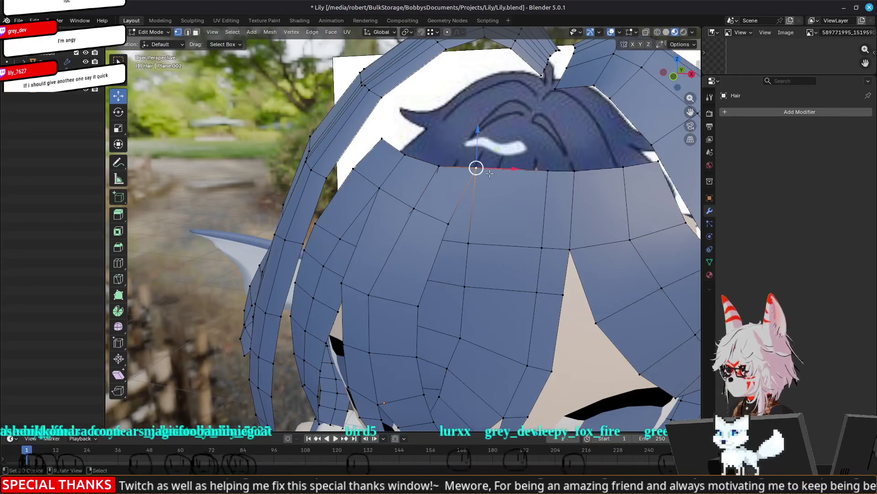
key("g")
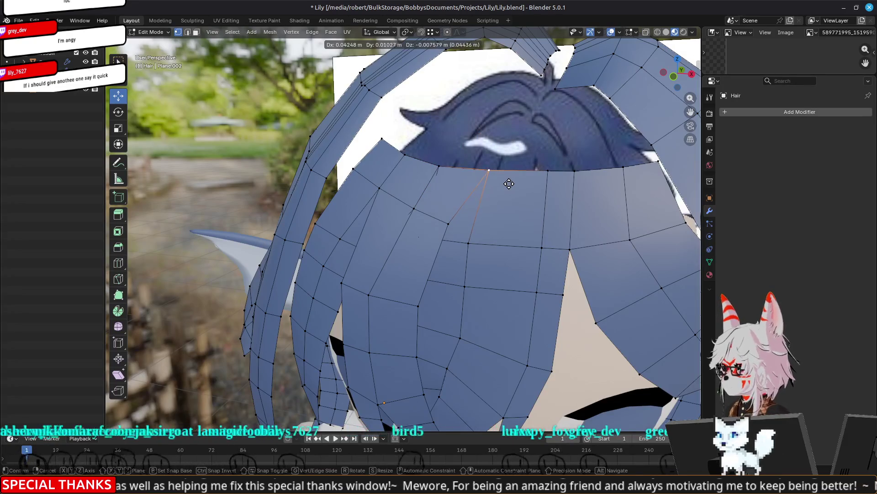
left_click(509, 183)
key("Tab")
scroll(501, 198, "down", 5)
mouse_move(492, 272)
middle_mouse_down()
mouse_move(516, 302)
mouse_move(540, 295)
mouse_move(518, 353)
mouse_move(444, 252)
middle_mouse_up()
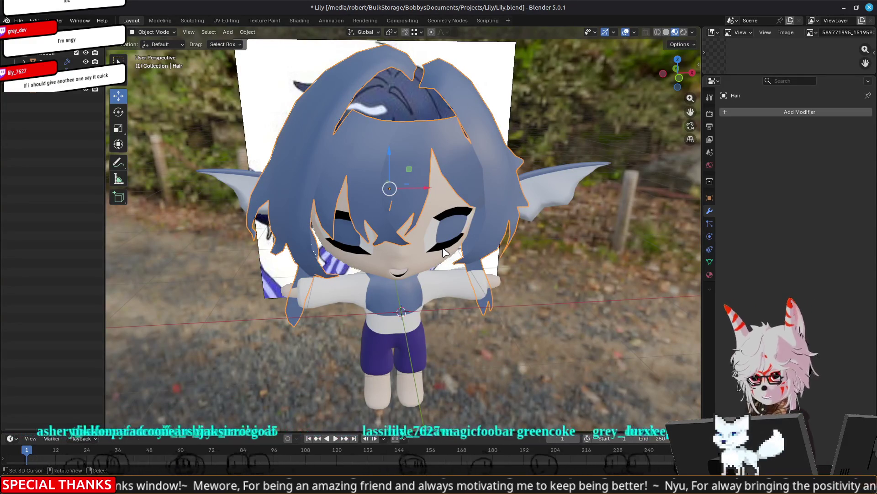
Inspect the face from a close side view, then re-enter Edit Mode to see the hair's top arch
scroll(457, 224, "up", 3)
mouse_move(457, 224)
middle_mouse_down()
mouse_move(436, 189)
mouse_move(425, 194)
middle_mouse_up()
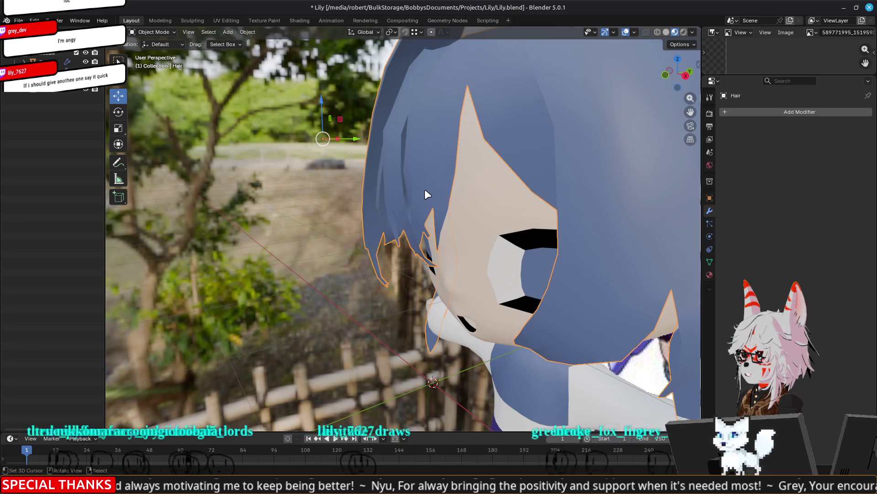
scroll(426, 195, "down", 5)
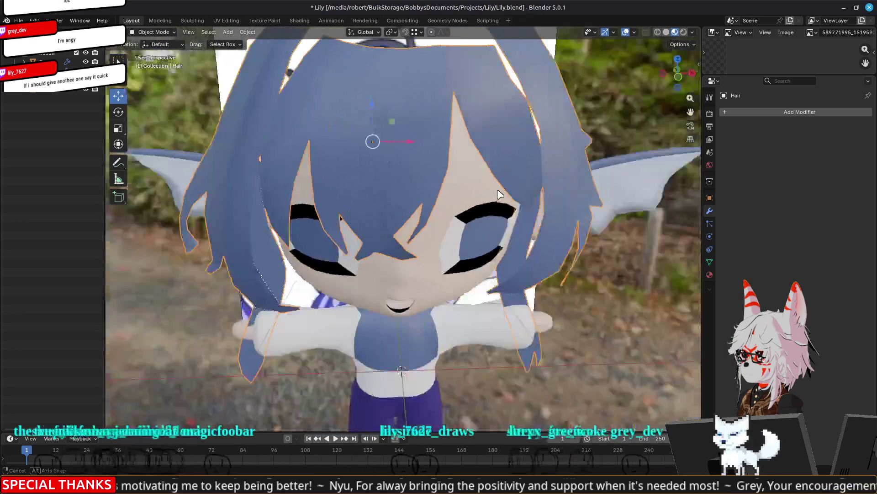
scroll(492, 207, "up", 5)
key("Tab")
mouse_move(487, 235)
middle_mouse_down()
mouse_move(475, 199)
mouse_move(484, 228)
mouse_move(487, 203)
middle_mouse_up()
In edge select mode, pick the fringe's top rim edges as a shortest path
key("2")
left_click(486, 184, "alt")
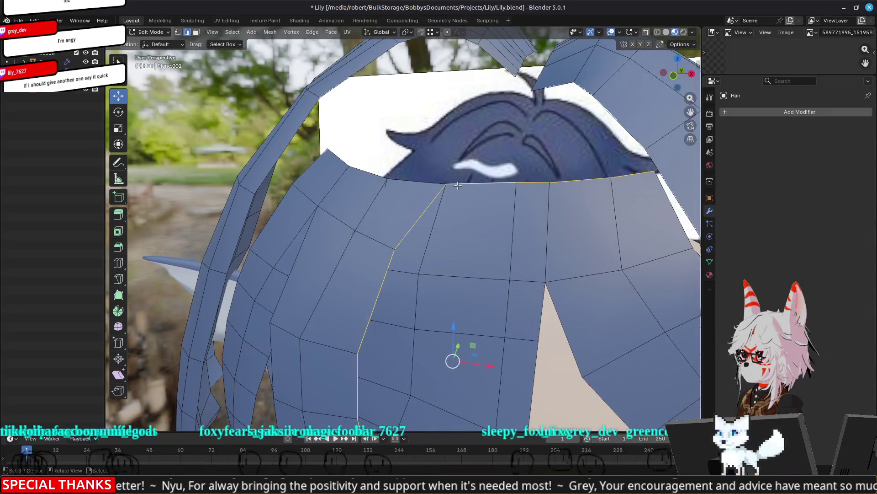
left_click(486, 181, "alt+shift")
left_click(485, 181)
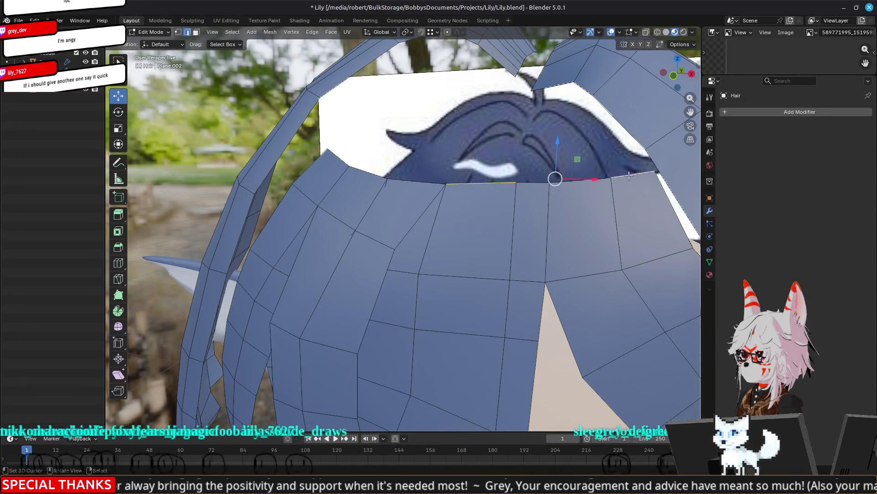
left_click(627, 177)
left_click(336, 157, "ctrl")
Move the selected rim edges down slightly to smooth the hairline
mouse_move(491, 164)
middle_mouse_down()
mouse_move(457, 183)
mouse_move(403, 192)
mouse_move(338, 176)
mouse_move(422, 186)
mouse_move(450, 167)
middle_mouse_up()
key("g")
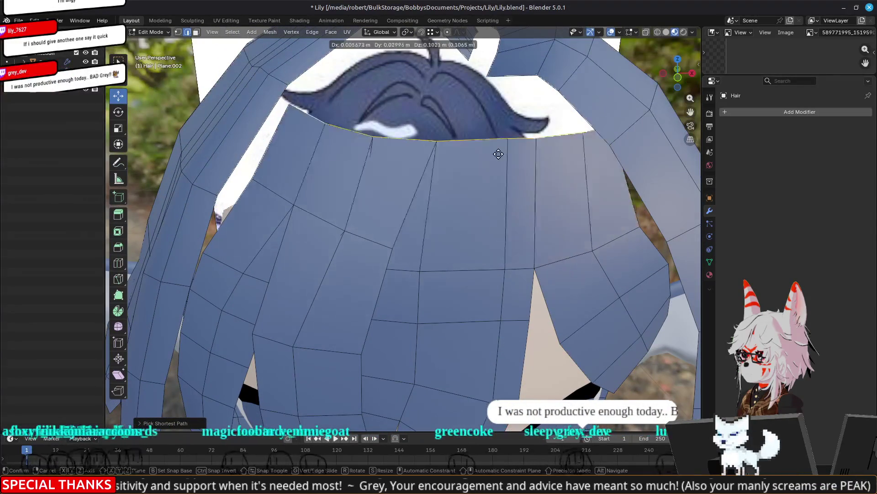
left_click(475, 169)
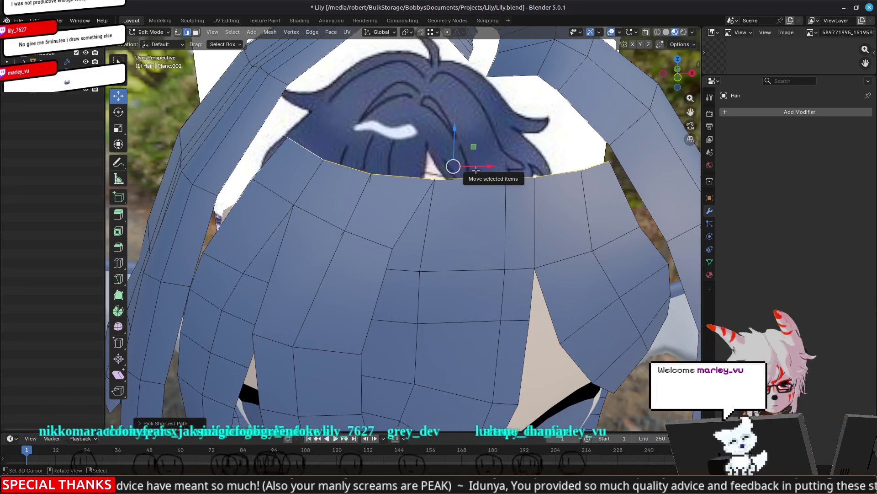
key("super")
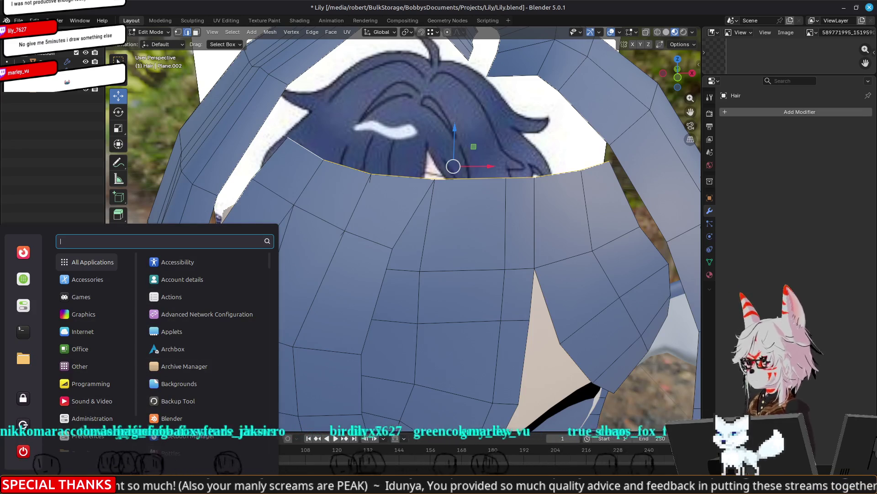
key("Escape")
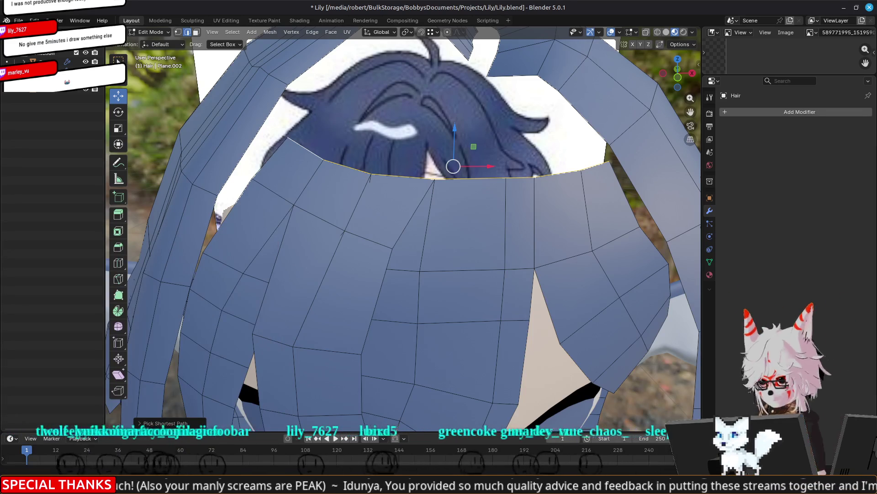
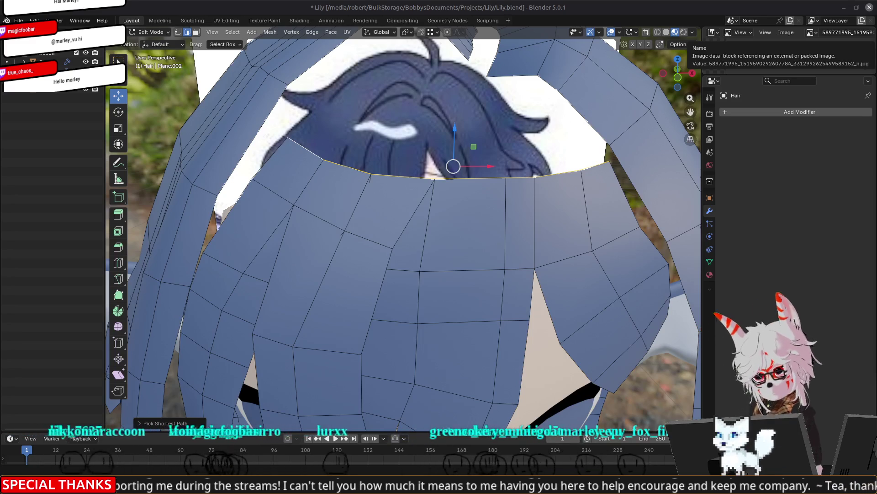
Nudge the selected hair vertices sideways near the crown
mouse_move(486, 224)
middle_mouse_down()
mouse_move(560, 237)
mouse_move(525, 213)
mouse_move(544, 204)
mouse_move(547, 188)
middle_mouse_up()
scroll(542, 219, "up", 3)
key("g")
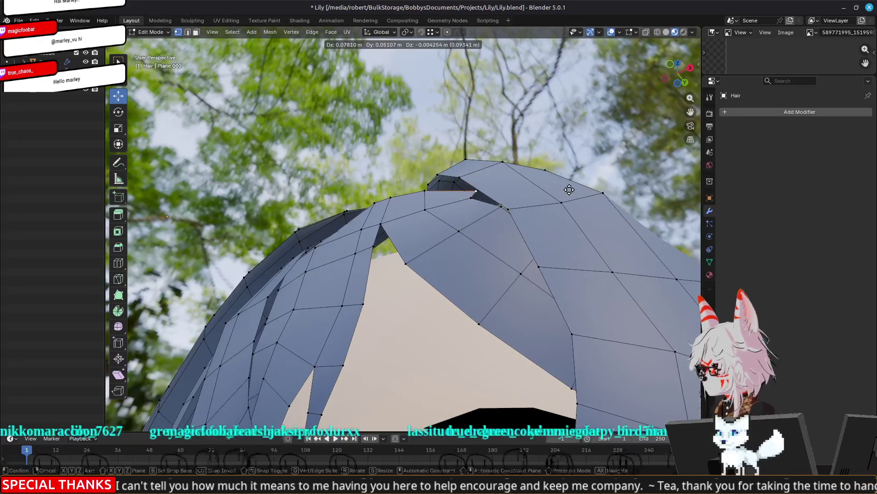
left_click(562, 191)
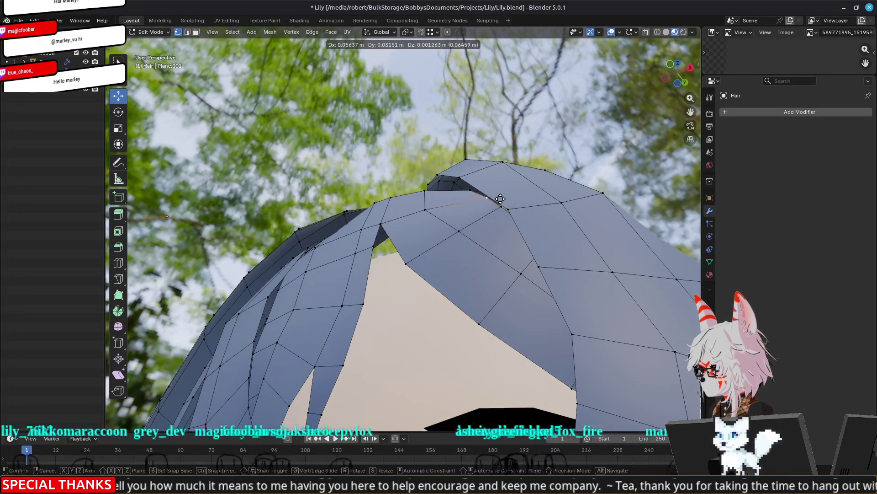
mouse_move(486, 196)
middle_mouse_down()
mouse_move(496, 235)
mouse_move(524, 275)
middle_mouse_up()
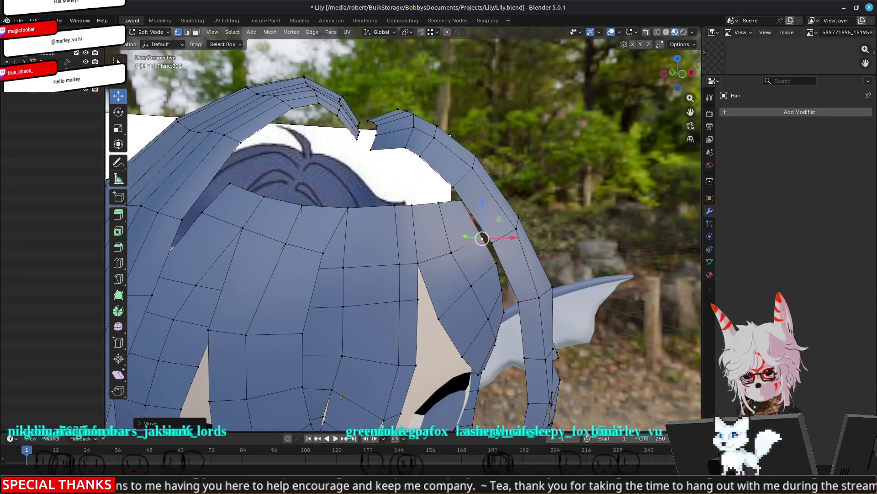
Reposition another hair vertex, then return to Object Mode to view the whole character
middle_click_drag(649, 270, 608, 243)
key("g")
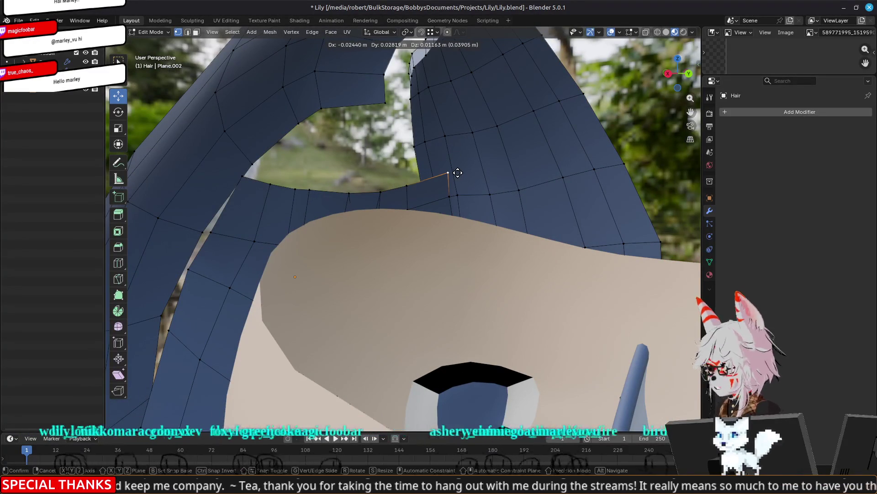
left_click(453, 172)
middle_click_drag(447, 172, 449, 234)
scroll(449, 233, "down", 6)
key("Tab")
mouse_move(484, 257)
middle_mouse_down()
mouse_move(528, 226)
mouse_move(466, 250)
middle_mouse_up()
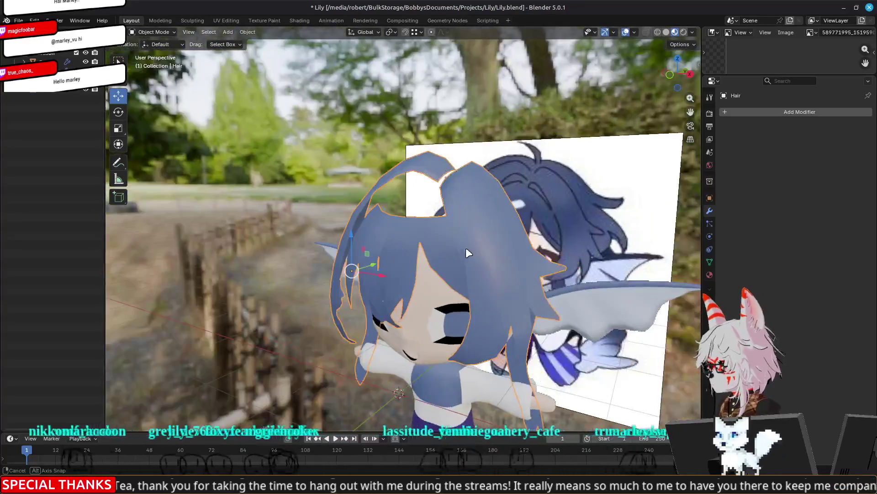
Enter Edit Mode in edge select and select the front hair's open top edge loop
key("Tab")
middle_click_drag(366, 237, 419, 271)
key("2")
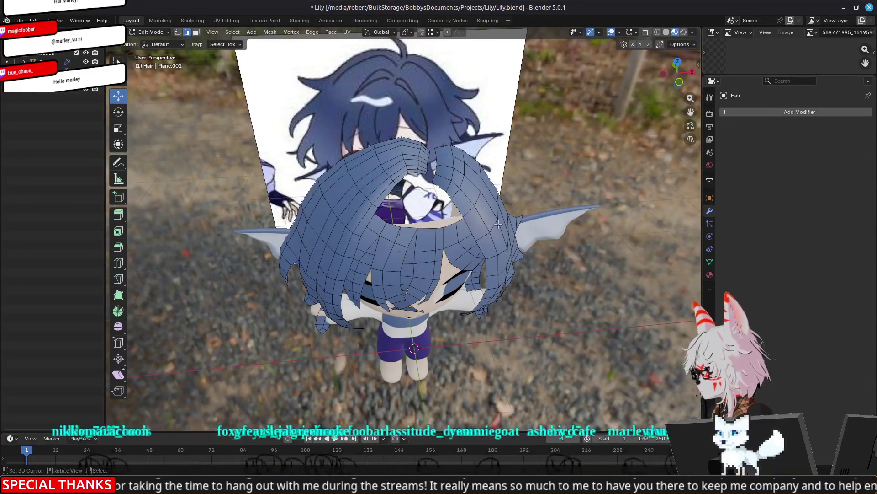
scroll(510, 223, "up", 8)
mouse_move(510, 222)
middle_mouse_down()
mouse_move(496, 199)
mouse_move(428, 210)
mouse_move(374, 233)
middle_mouse_up()
left_click(428, 210, "alt")
key("Tab")
key("Tab")
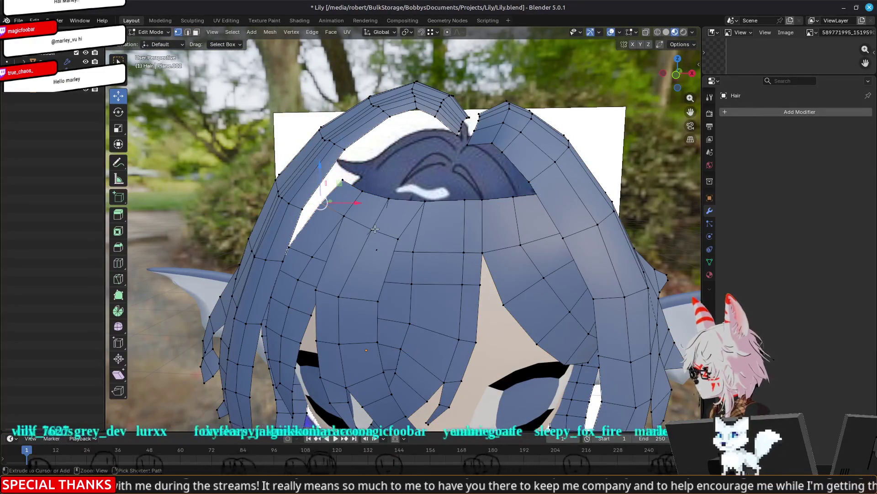
left_click(454, 214, "ctrl")
middle_click_drag(455, 214, 528, 195)
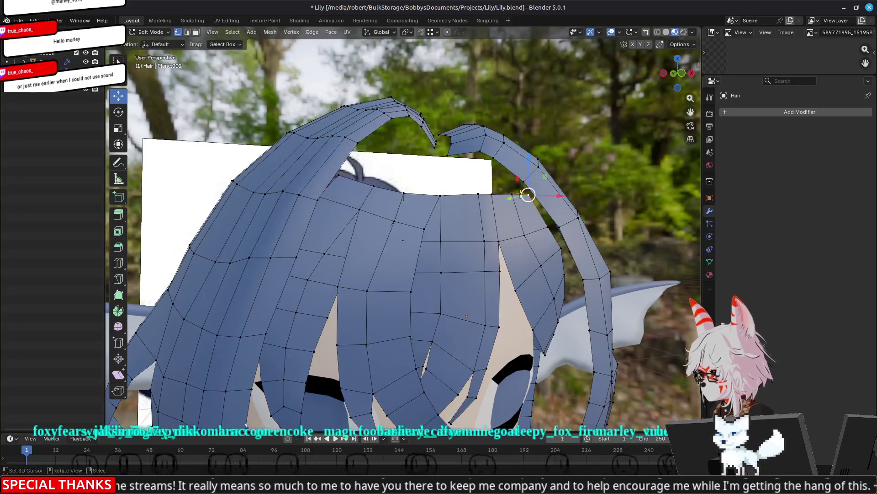
left_click(338, 175, "ctrl")
key("2")
mouse_move(453, 192)
middle_mouse_down()
mouse_move(452, 231)
mouse_move(401, 211)
mouse_move(492, 211)
middle_mouse_up()
Extrude the top edge loop and scale it inward to about 0.93
key("e")
left_click(459, 204)
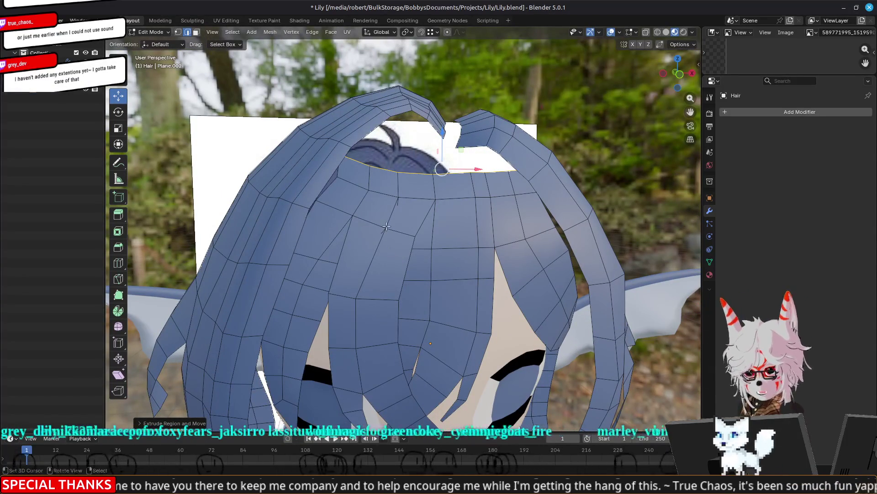
mouse_move(305, 218)
middle_mouse_down("alt")
mouse_move(366, 238)
mouse_move(416, 235)
mouse_move(503, 253)
mouse_move(462, 254)
mouse_move(410, 242)
mouse_move(529, 250)
middle_mouse_up("alt")
left_click(372, 240)
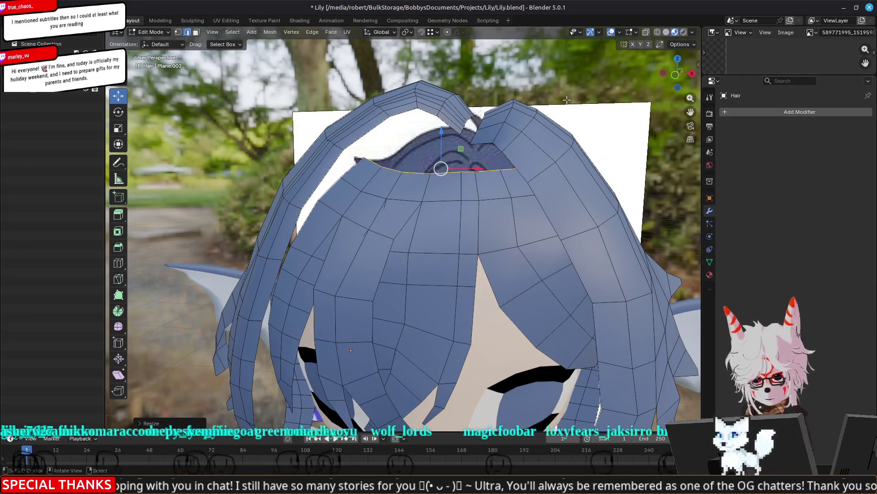
mouse_move(547, 161)
middle_mouse_down()
mouse_move(525, 155)
mouse_move(570, 163)
mouse_move(472, 154)
middle_mouse_up()
Switch to the Right Ortho view with wireframe shading
key("KP_3")
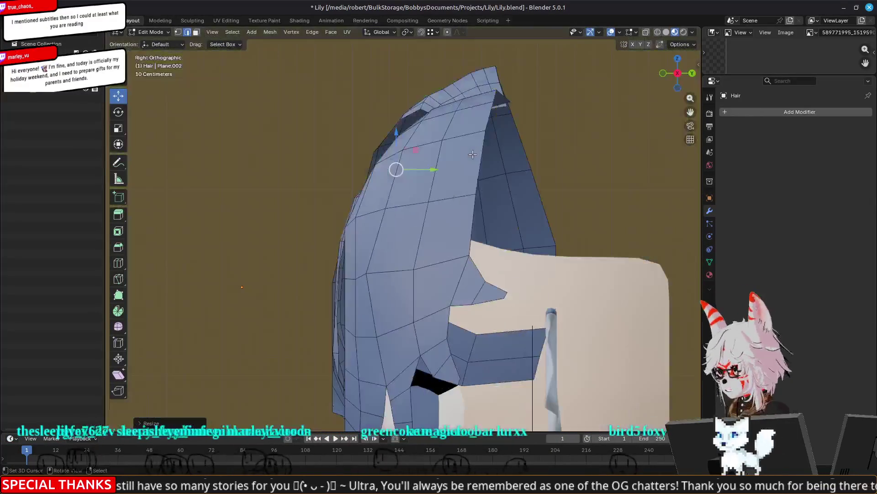
key("z")
left_click(389, 137)
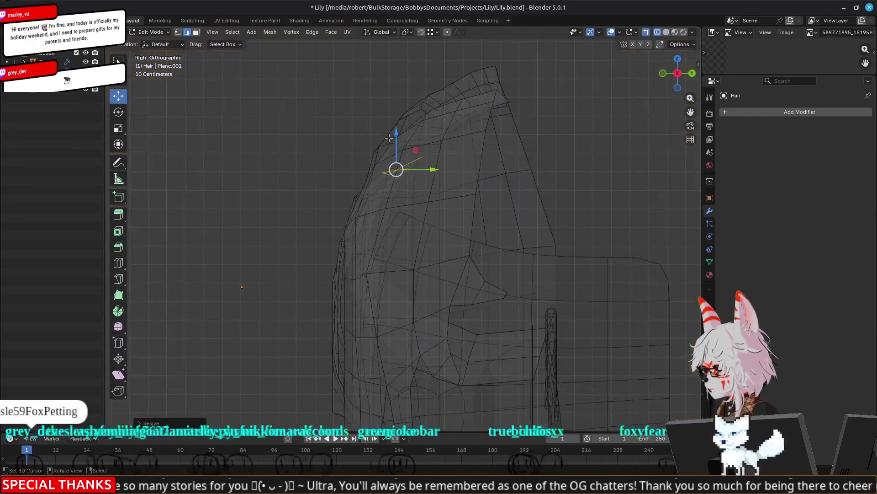
left_click_drag(425, 148, 463, 127)
right_click(459, 126)
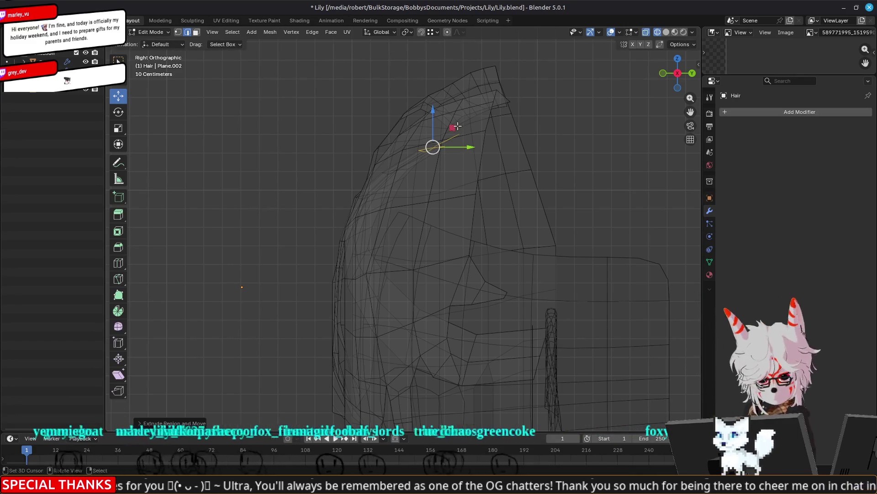
mouse_move(376, 142)
middle_mouse_down()
mouse_move(476, 148)
mouse_move(512, 206)
mouse_move(474, 182)
mouse_move(429, 185)
mouse_move(443, 183)
middle_mouse_up()
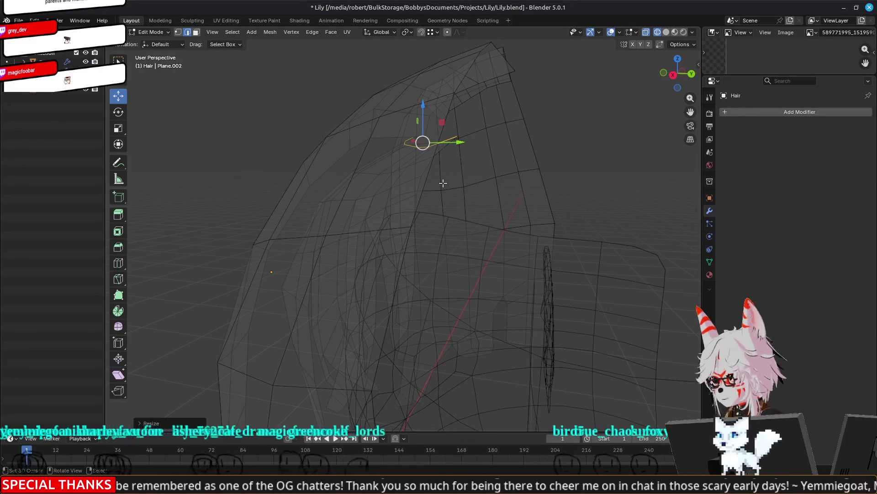
Extrude the top hair edge upward into a new strip over the crown
key("KP_1")
key("KP_3")
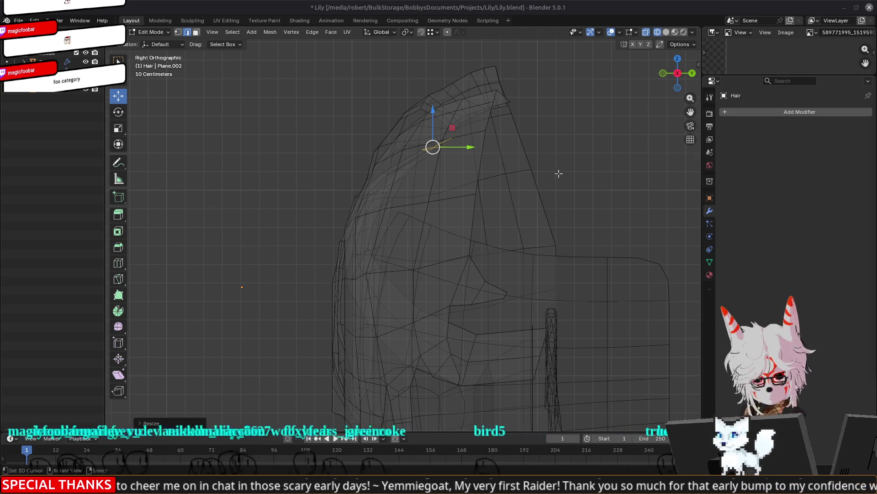
middle_click_drag(552, 162, 547, 189, "shift")
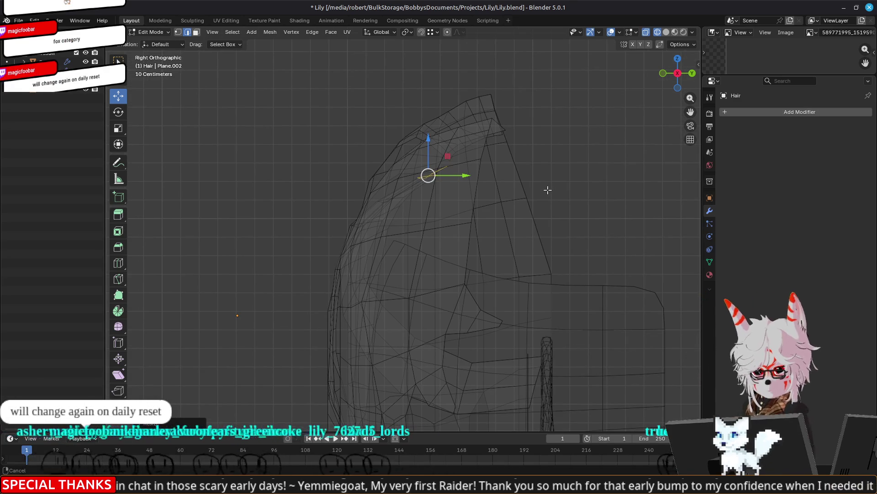
key("g")
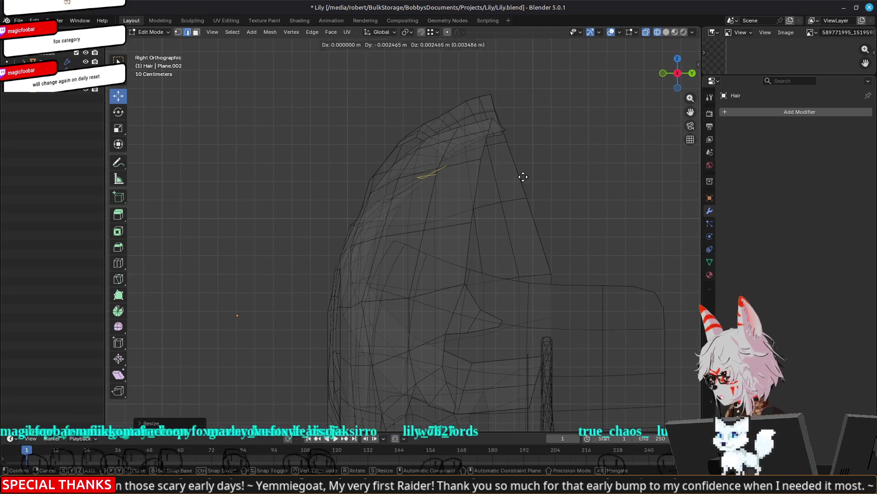
left_click(579, 155)
mouse_move(579, 155)
middle_mouse_down()
mouse_move(456, 237)
mouse_move(503, 175)
mouse_move(521, 183)
middle_mouse_up()
Scale the new top edge down to about 0.59 and restore solid shading
key("s")
left_click(463, 229)
scroll(463, 229, "down", 2)
key("z")
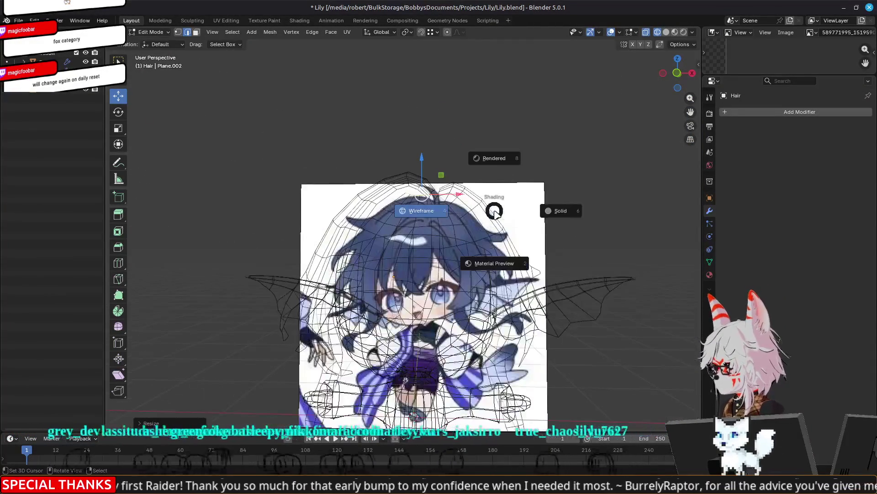
left_click(560, 210)
mouse_move(463, 230)
middle_mouse_down()
mouse_move(353, 265)
mouse_move(377, 269)
middle_mouse_up()
mouse_move(463, 227)
middle_mouse_down()
mouse_move(418, 183)
mouse_move(423, 206)
middle_mouse_up()
Raise the edge along Z in several moves to form a peak
key("g")
key("z")
left_click(407, 171)
mouse_move(512, 225)
middle_mouse_down()
mouse_move(425, 176)
mouse_move(402, 196)
mouse_move(440, 183)
mouse_move(392, 188)
mouse_move(382, 139)
middle_mouse_up()
key("g")
key("z")
left_click(424, 160)
left_click_drag(382, 139, 387, 132)
middle_click_drag(330, 176, 493, 203)
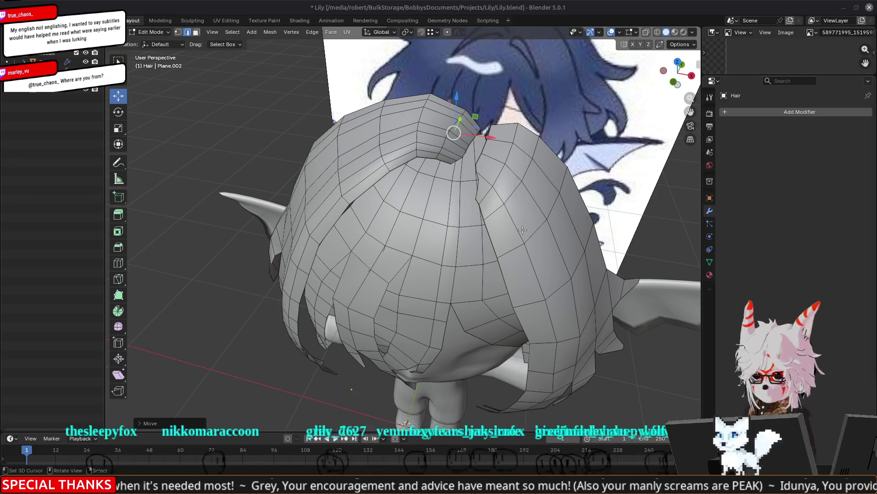
Reposition the selected group of hair vertices, checking the shape from side and front views
mouse_move(490, 229)
middle_mouse_down()
mouse_move(441, 224)
mouse_move(475, 276)
mouse_move(556, 248)
mouse_move(573, 263)
mouse_move(472, 278)
middle_mouse_up()
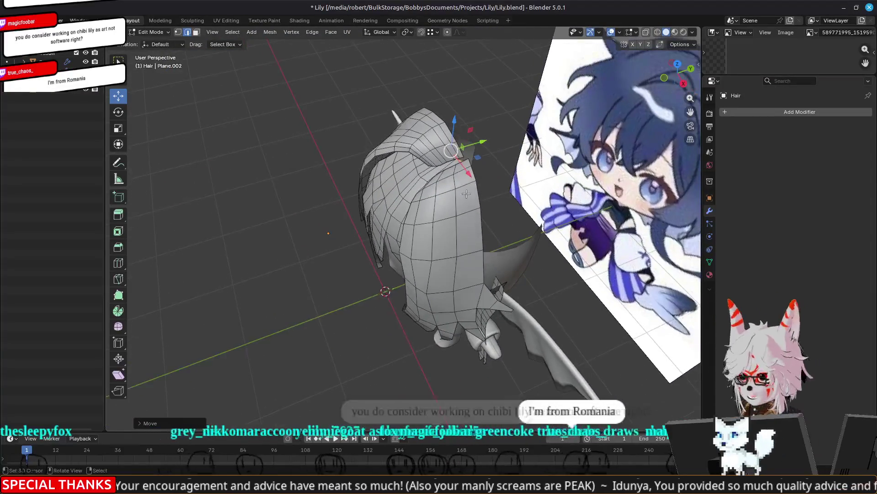
scroll(466, 214, "up", 5)
mouse_move(467, 214)
middle_mouse_down()
mouse_move(364, 209)
mouse_move(392, 163)
mouse_move(401, 197)
mouse_move(400, 173)
mouse_move(374, 205)
mouse_move(444, 130)
middle_mouse_up()
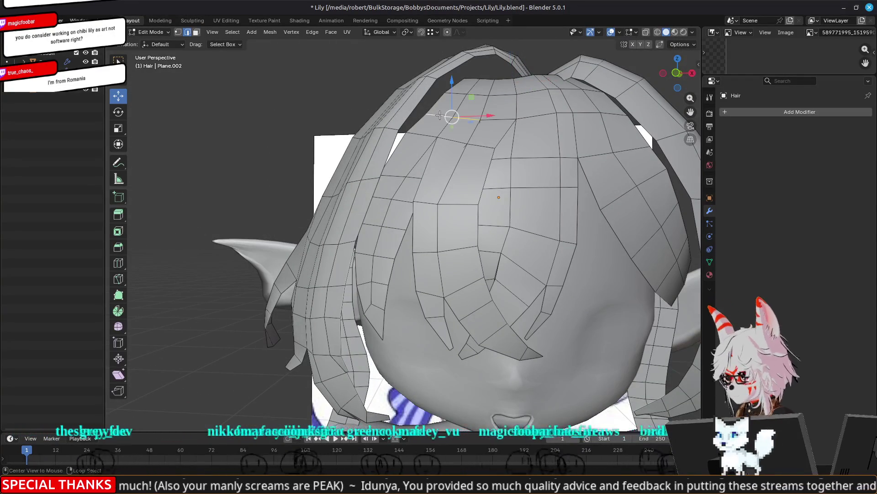
middle_click_drag(451, 129, 450, 153)
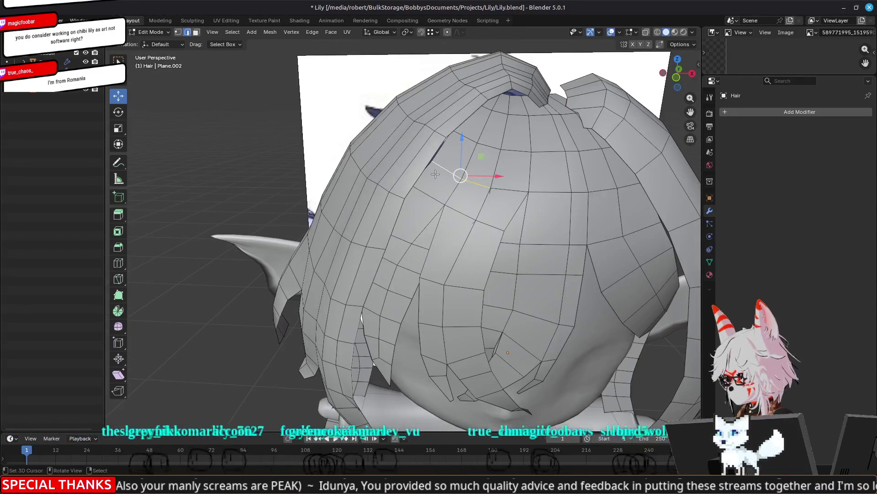
mouse_move(474, 183)
middle_mouse_down()
mouse_move(563, 170)
mouse_move(545, 189)
middle_mouse_up()
key("g")
left_click(551, 170)
mouse_move(450, 170)
middle_mouse_down()
mouse_move(583, 173)
mouse_move(583, 184)
middle_mouse_up()
middle_click_drag(519, 123, 566, 159)
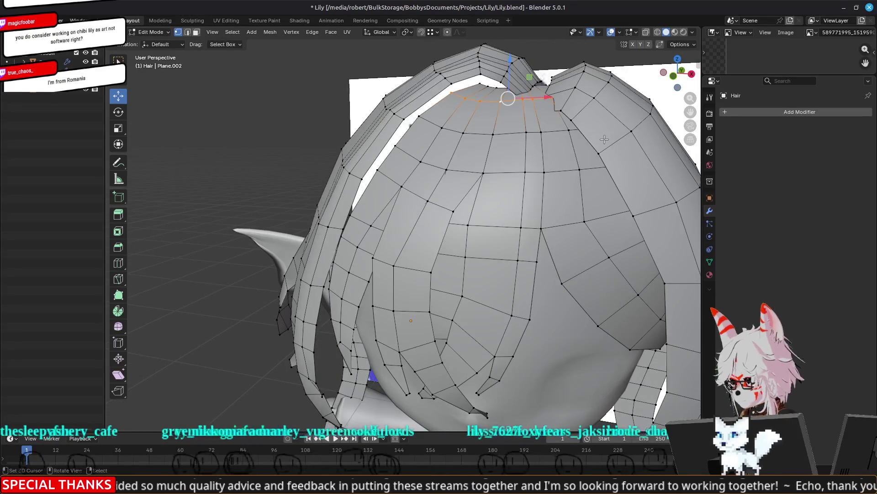
Widen the top parting edge loop along X in two passes
key("s")
key("x")
left_click(630, 138)
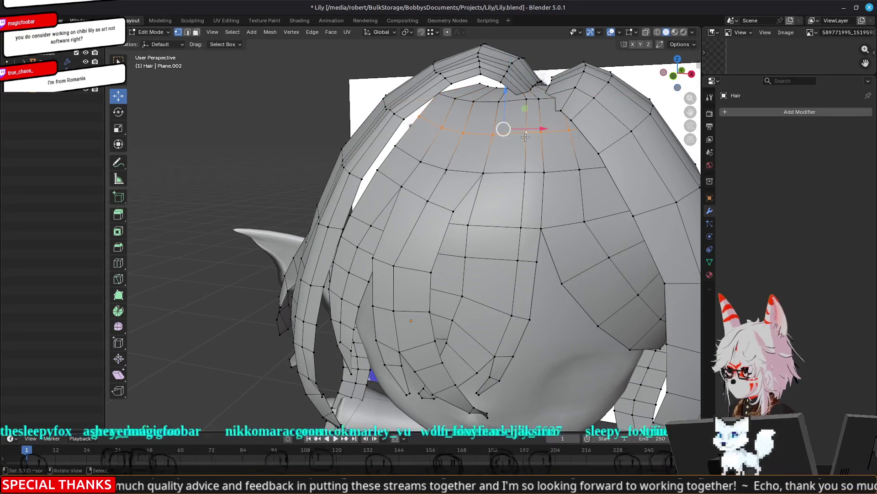
key("s")
key("x")
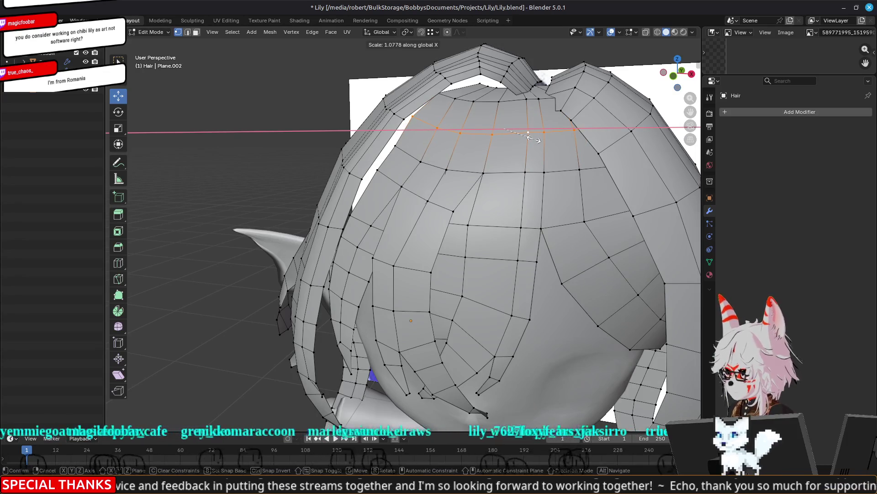
left_click(526, 146)
Select the next edge loop down and widen it along X
left_click(486, 170, "alt")
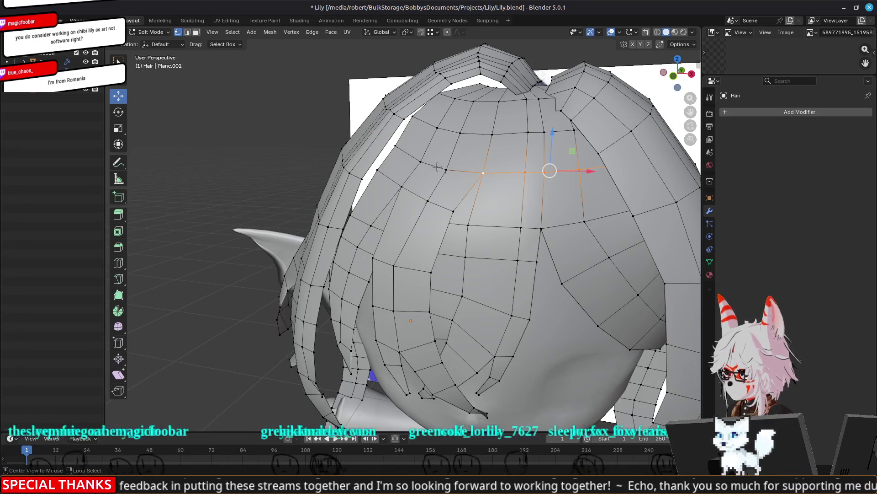
key("s")
key("x")
left_click(602, 159)
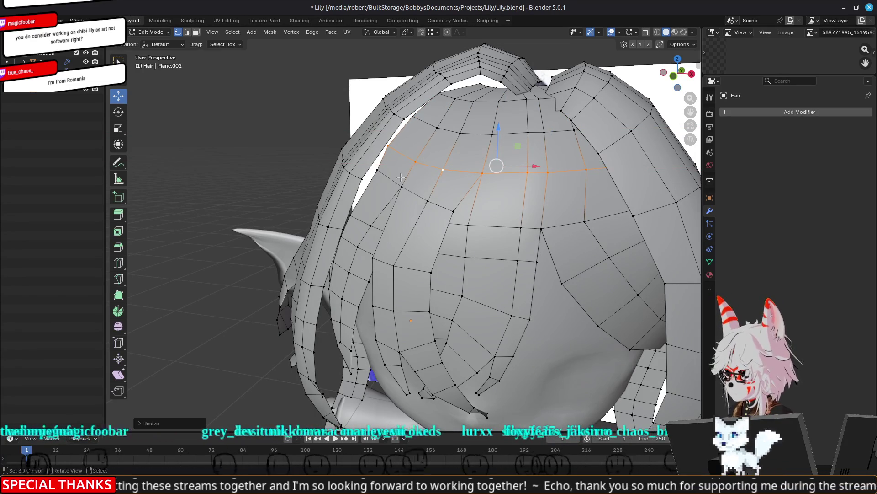
Widen the parting edges along X once more, checking from under the fringe
left_click(386, 173)
mouse_move(386, 173)
middle_mouse_down()
mouse_move(525, 199)
mouse_move(597, 198)
mouse_move(499, 225)
mouse_move(457, 206)
mouse_move(440, 183)
middle_mouse_up()
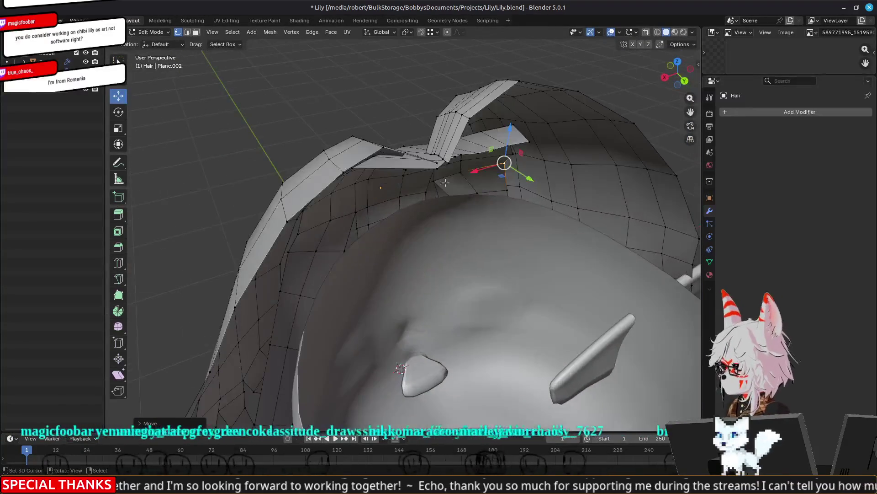
mouse_move(482, 151)
middle_mouse_down()
mouse_move(517, 172)
mouse_move(507, 137)
middle_mouse_up()
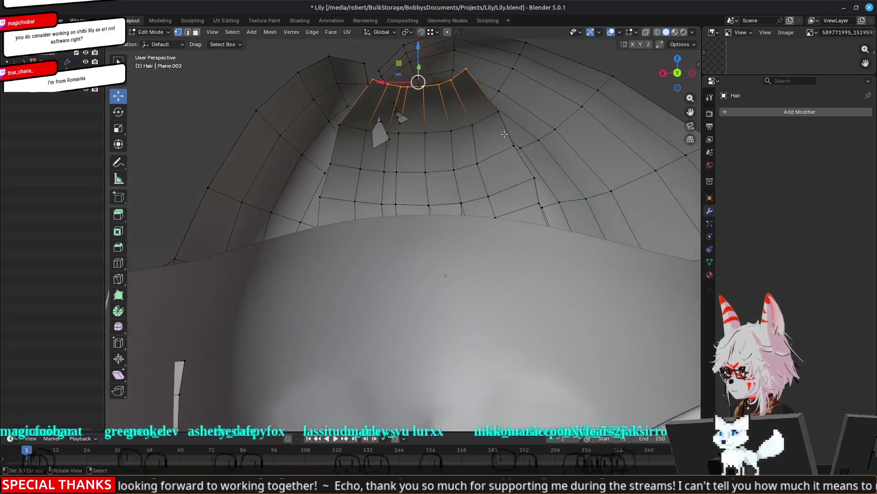
key("s")
key("x")
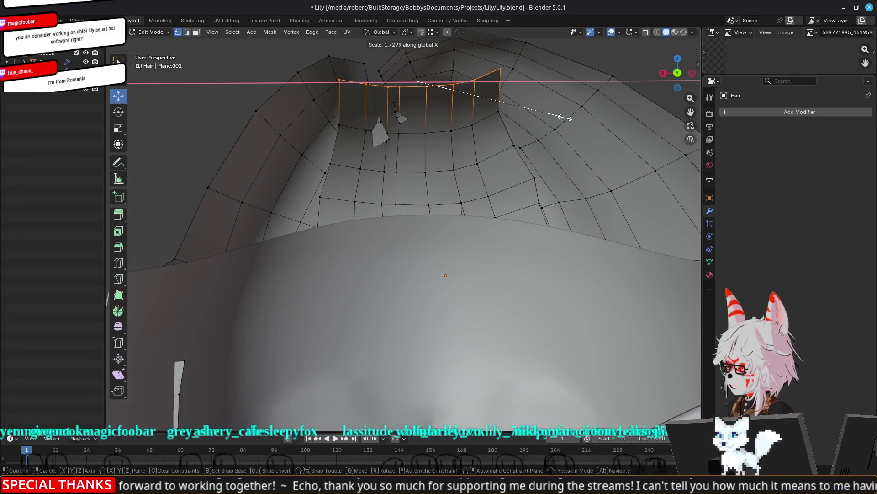
left_click(553, 121)
mouse_move(553, 121)
middle_mouse_down()
mouse_move(550, 192)
mouse_move(477, 210)
mouse_move(430, 171)
mouse_move(385, 175)
middle_mouse_up()
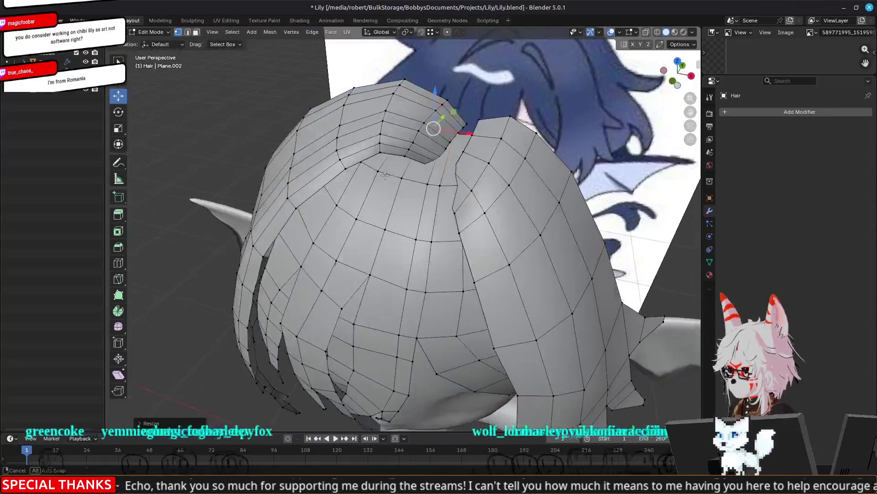
Raise the parting vertex and nudge it down-left to close the gap between hair halves
mouse_move(489, 233)
middle_mouse_down()
mouse_move(370, 194)
mouse_move(448, 183)
mouse_move(466, 171)
mouse_move(446, 179)
mouse_move(451, 194)
mouse_move(453, 177)
middle_mouse_up()
key("g")
left_click(452, 201)
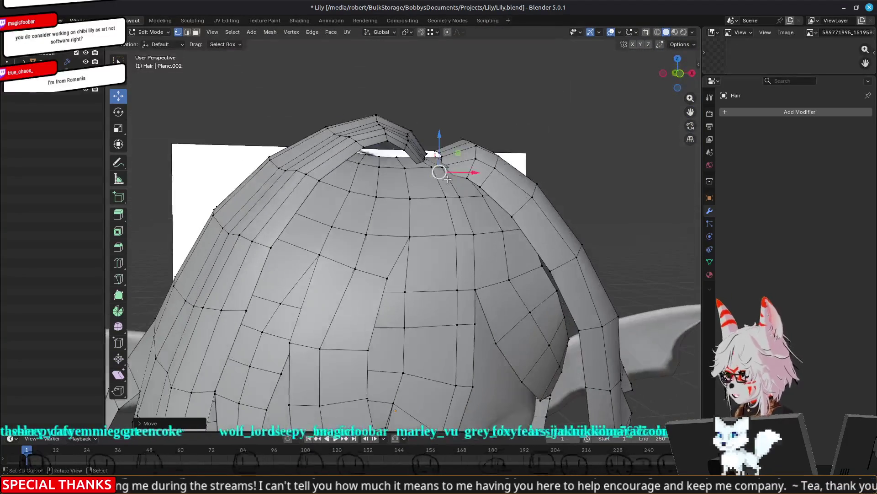
left_click_drag(440, 173, 459, 164)
mouse_move(459, 165)
middle_mouse_down()
mouse_move(443, 212)
mouse_move(399, 214)
mouse_move(449, 218)
middle_mouse_up()
mouse_move(449, 218)
left_mouse_down()
mouse_move(432, 253)
mouse_move(443, 242)
mouse_move(454, 247)
left_mouse_up()
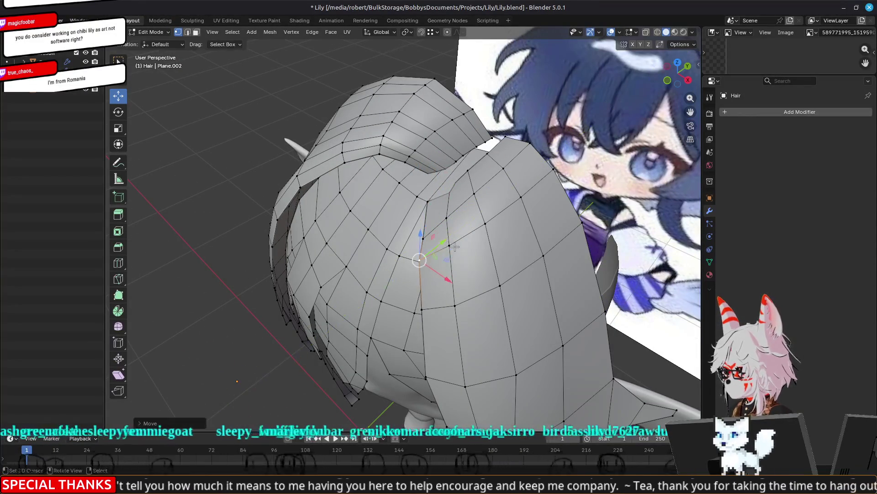
left_click_drag(463, 214, 453, 224)
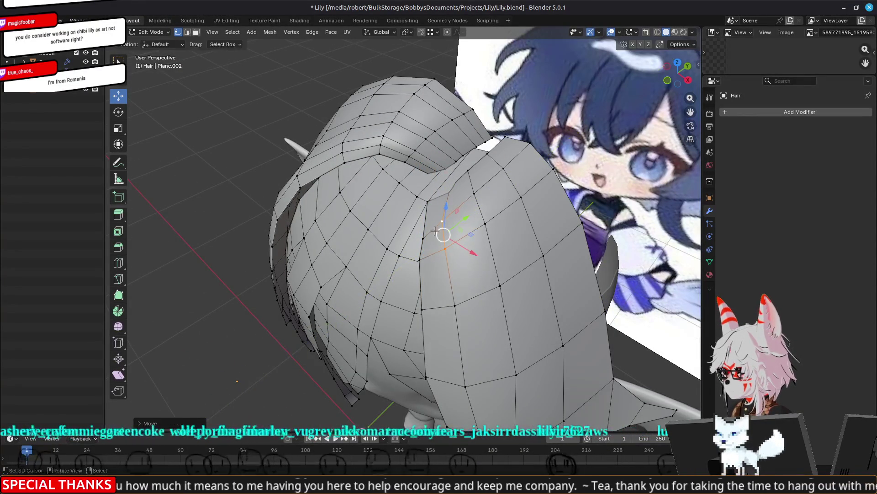
mouse_move(444, 221)
middle_mouse_down()
mouse_move(393, 274)
mouse_move(357, 271)
mouse_move(278, 176)
mouse_move(284, 161)
mouse_move(286, 229)
middle_mouse_up()
mouse_move(344, 234)
middle_mouse_down()
mouse_move(556, 214)
mouse_move(563, 192)
mouse_move(554, 157)
mouse_move(561, 236)
mouse_move(359, 171)
middle_mouse_up()
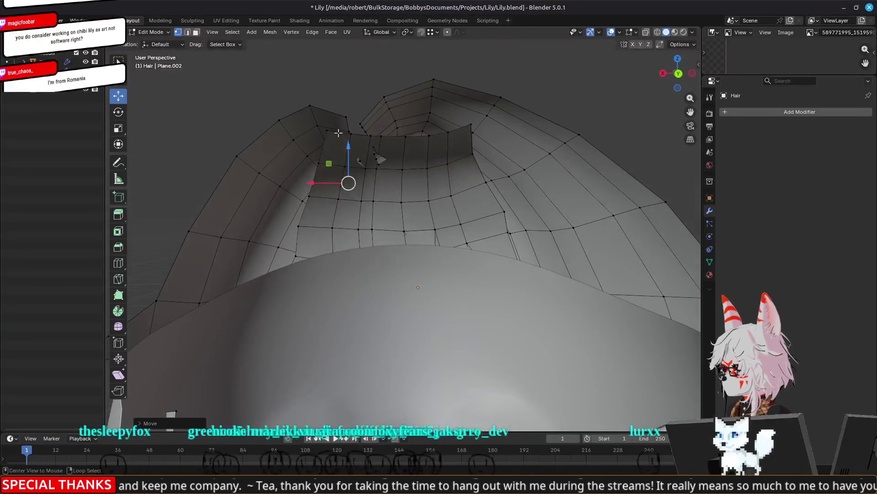
Widen the edge loop along X and slide it sideways
key("s")
key("x")
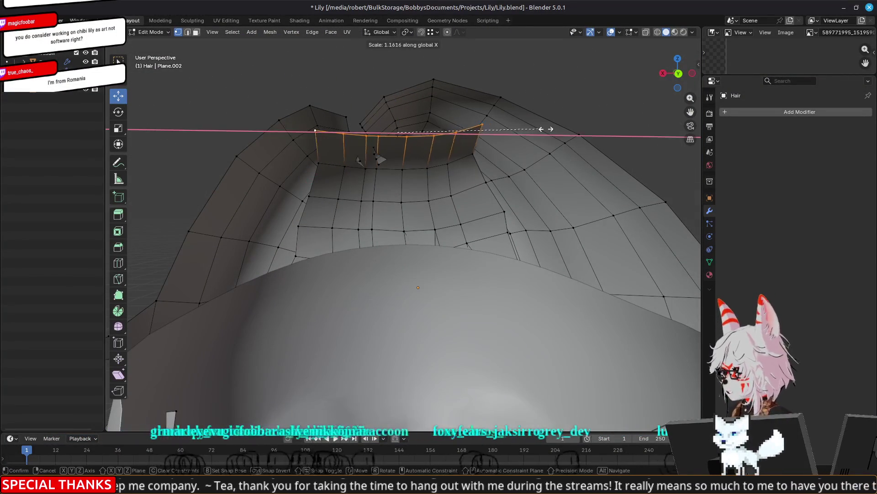
left_click(547, 133)
middle_click_drag(402, 206, 366, 131)
mouse_move(358, 137)
left_mouse_down()
mouse_move(315, 131)
mouse_move(356, 133)
left_mouse_up()
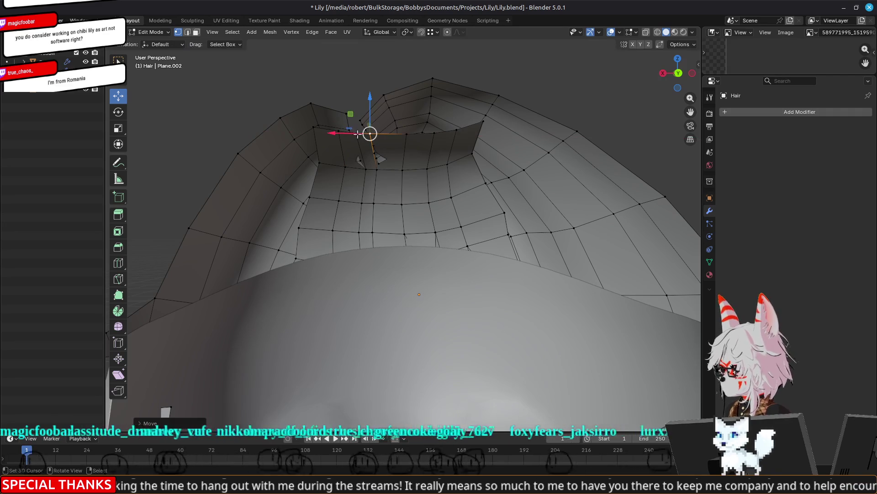
scroll(369, 157, "down", 3)
Pull the fringe faces forward along Y in face select mode
key("3")
mouse_move(369, 156)
middle_mouse_down()
mouse_move(361, 137)
mouse_move(561, 182)
mouse_move(544, 178)
mouse_move(520, 230)
mouse_move(522, 177)
mouse_move(457, 206)
mouse_move(412, 242)
mouse_move(436, 212)
mouse_move(486, 257)
mouse_move(521, 235)
middle_mouse_up()
scroll(522, 176, "up", 2)
scroll(412, 243, "up", 5)
key("g")
key("y")
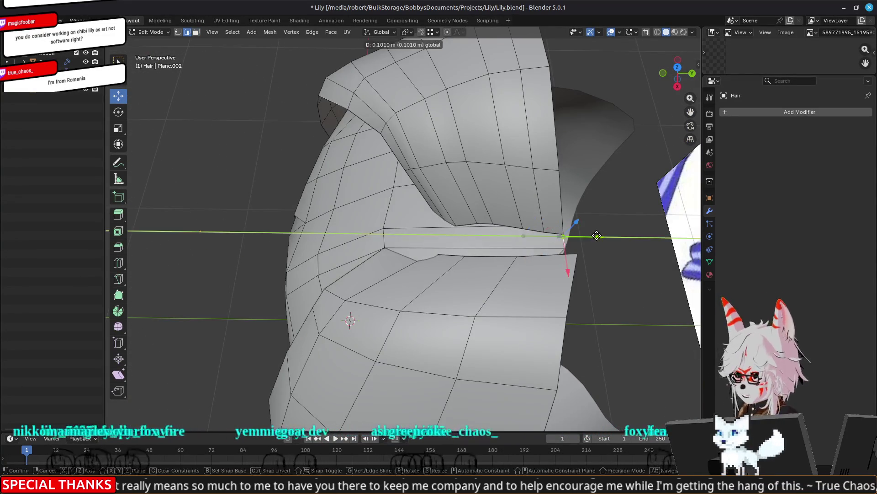
left_click(597, 236)
middle_click_drag(597, 235, 311, 241)
Tweak individual fringe vertices to shape the two bang flaps over the forehead
left_click_drag(311, 241, 286, 246)
middle_click_drag(285, 246, 331, 256)
left_click(382, 238)
middle_click_drag(382, 237, 362, 201)
left_click(341, 164)
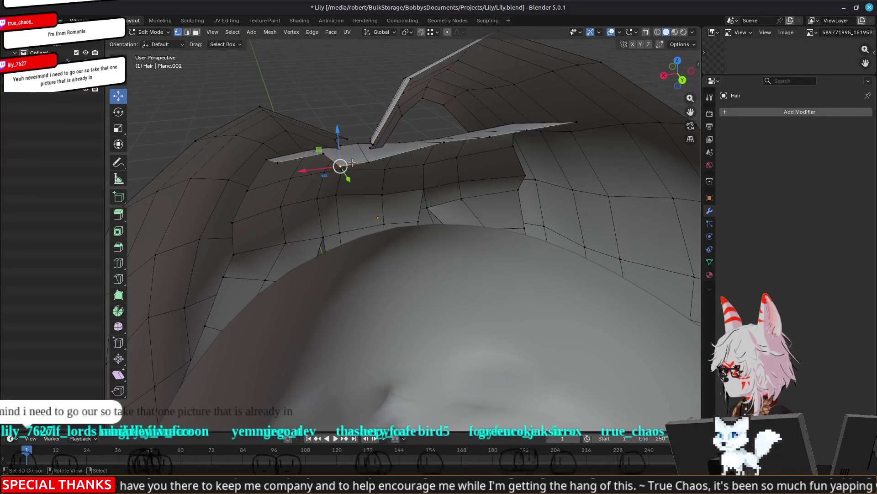
middle_click_drag(367, 162, 377, 197)
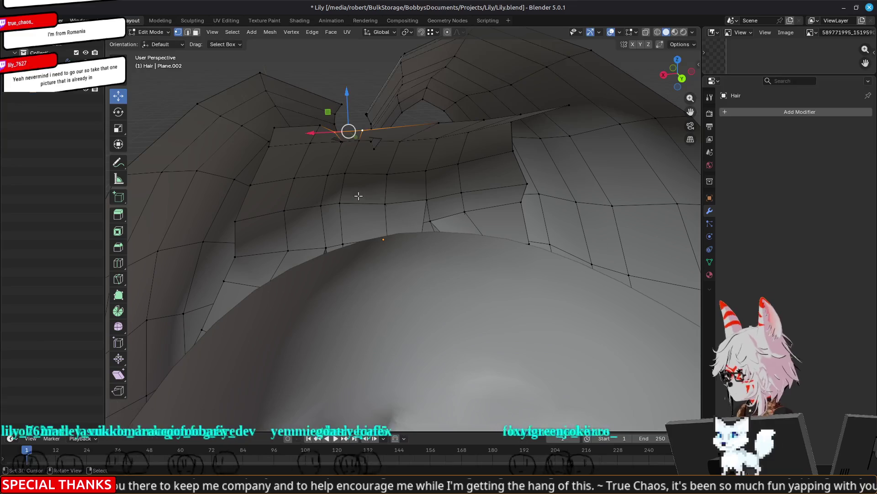
key("g")
left_click(362, 186)
middle_click_drag(340, 173, 340, 205)
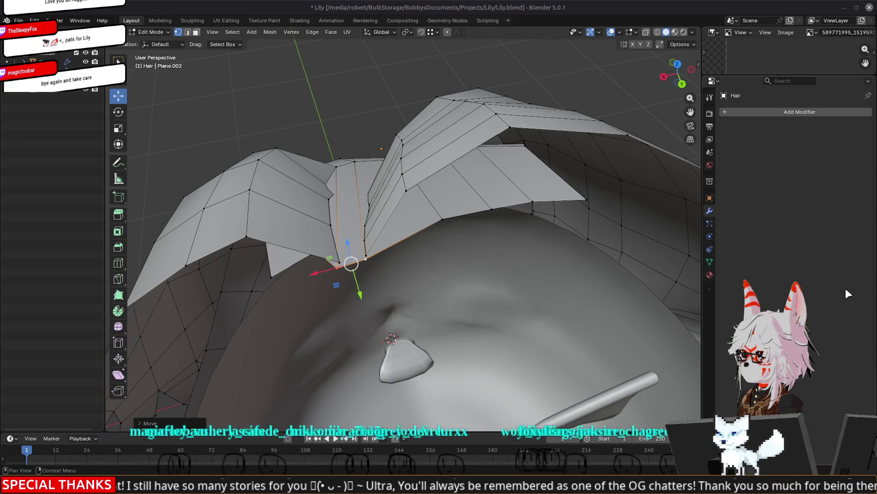
Nudge fringe vertices into place, lowering and raising one along Z
mouse_move(375, 257)
middle_mouse_down()
mouse_move(366, 223)
mouse_move(331, 201)
middle_mouse_up()
left_click_drag(360, 188, 362, 190)
mouse_move(362, 192)
middle_mouse_down()
mouse_move(387, 250)
mouse_move(376, 196)
mouse_move(354, 163)
mouse_move(360, 141)
mouse_move(384, 181)
middle_mouse_up()
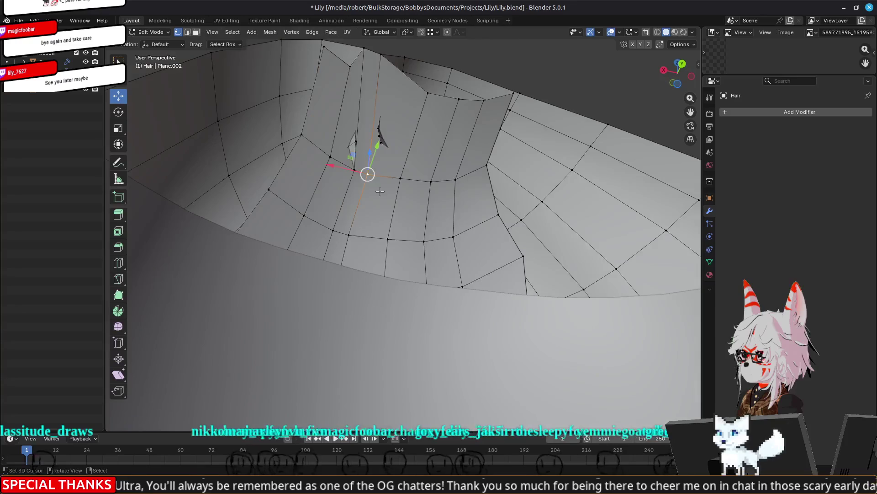
key("g")
left_click(391, 153)
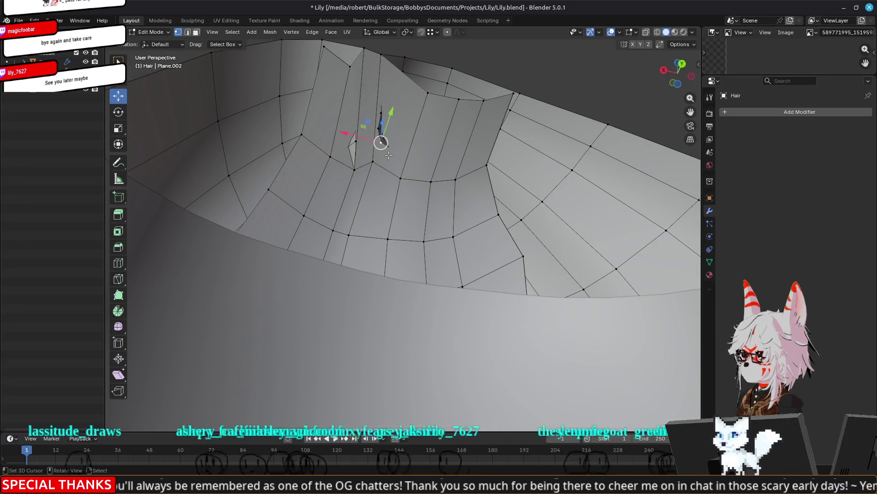
mouse_move(369, 217)
middle_mouse_down()
mouse_move(435, 156)
mouse_move(484, 213)
mouse_move(429, 137)
mouse_move(444, 134)
middle_mouse_up()
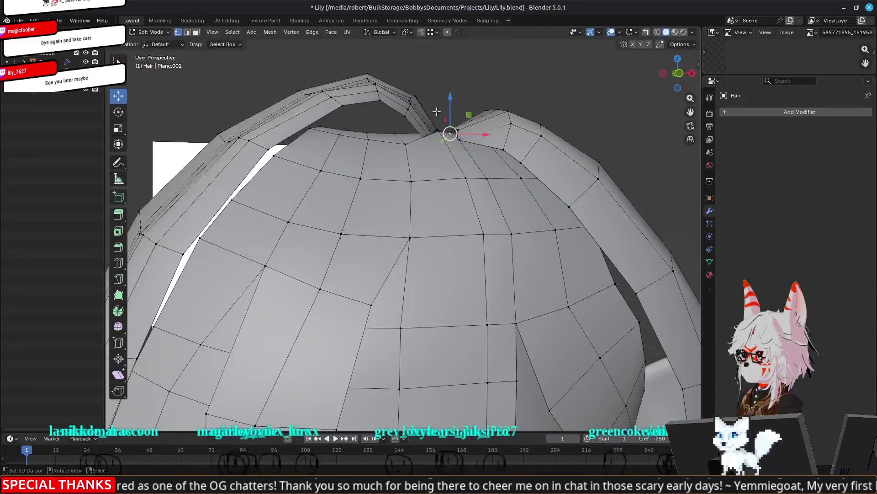
mouse_move(441, 100)
left_mouse_down()
mouse_move(442, 110)
mouse_move(406, 114)
mouse_move(343, 97)
left_mouse_up()
left_click_drag(405, 103, 406, 93)
mouse_move(439, 91)
middle_mouse_down()
mouse_move(374, 175)
mouse_move(366, 142)
mouse_move(404, 139)
mouse_move(408, 128)
middle_mouse_up()
mouse_move(465, 92)
middle_mouse_down()
mouse_move(453, 118)
mouse_move(484, 227)
mouse_move(343, 194)
mouse_move(389, 183)
mouse_move(446, 293)
mouse_move(297, 235)
mouse_move(281, 215)
middle_mouse_up()
Move another fringe vertex near the parting to close a small gap
left_click(341, 182)
key("g")
left_click(374, 182)
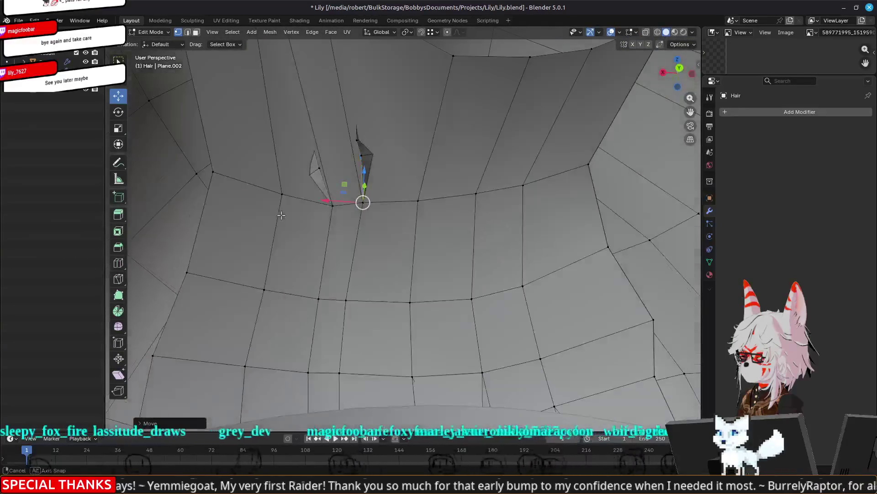
mouse_move(338, 179)
middle_mouse_down()
mouse_move(335, 171)
mouse_move(366, 175)
mouse_move(402, 160)
mouse_move(453, 187)
mouse_move(439, 145)
mouse_move(504, 245)
middle_mouse_up()
left_click(361, 185)
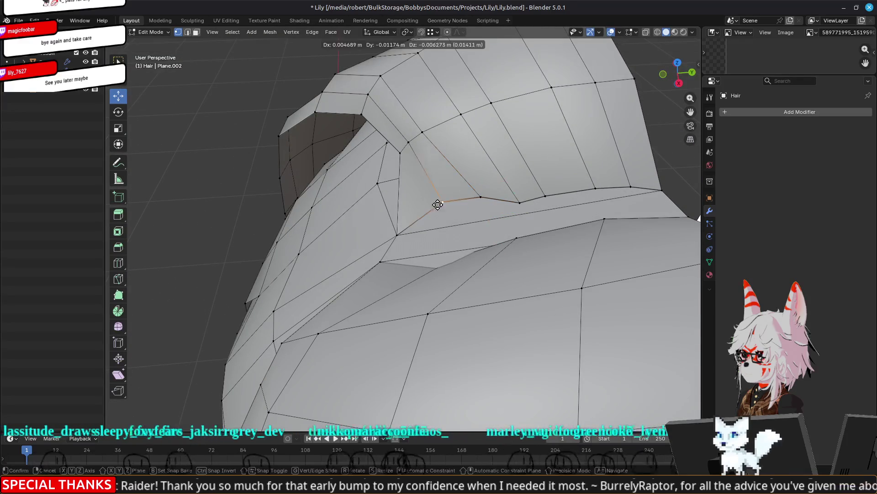
Add a centred edge loop across the hair near the parting
mouse_move(433, 206)
middle_mouse_down()
mouse_move(536, 171)
mouse_move(588, 223)
mouse_move(636, 201)
mouse_move(662, 212)
middle_mouse_up()
key("ctrl+r")
left_click(536, 172)
right_click(536, 172)
Collapse the stray wing-shaped edge under the fringe into a single point
mouse_move(566, 238)
middle_mouse_down()
mouse_move(391, 129)
mouse_move(491, 205)
middle_mouse_up()
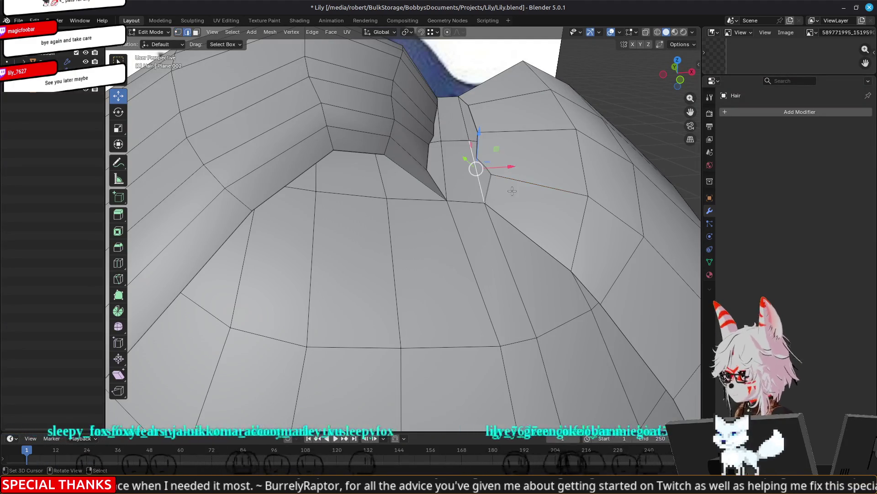
key("2")
left_click(480, 226)
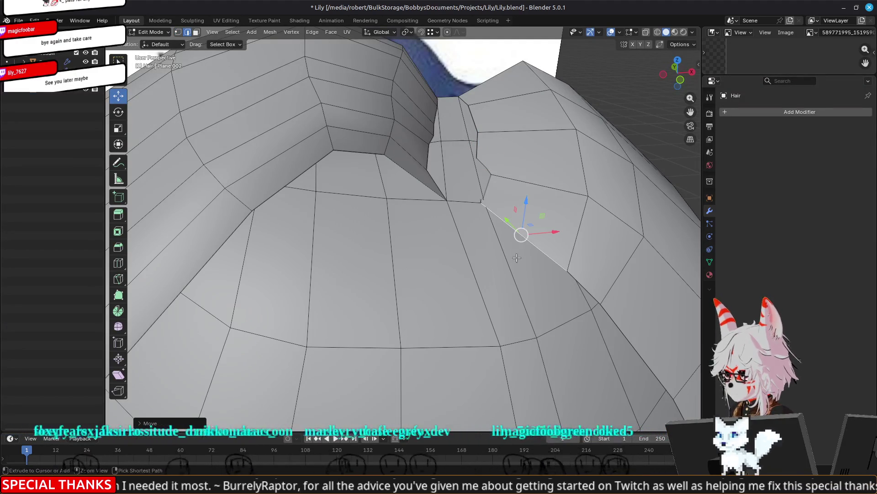
middle_click_drag(485, 221, 440, 194)
left_click(433, 140)
key("m")
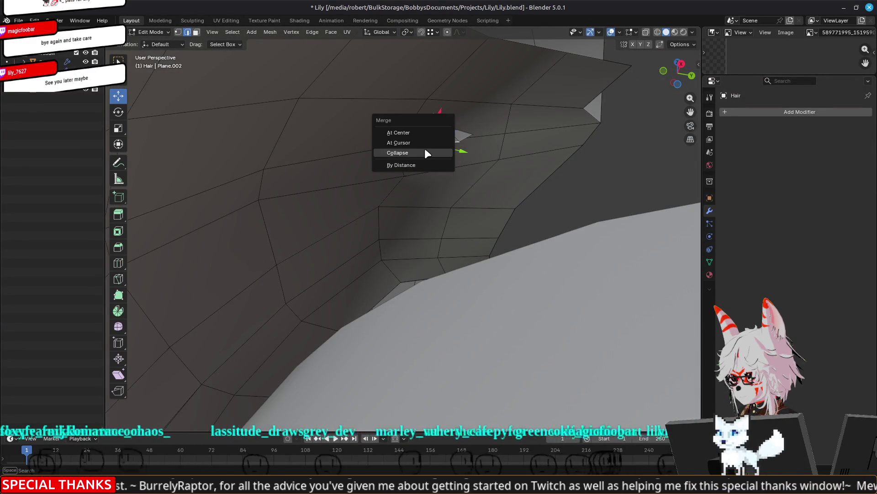
left_click(421, 152)
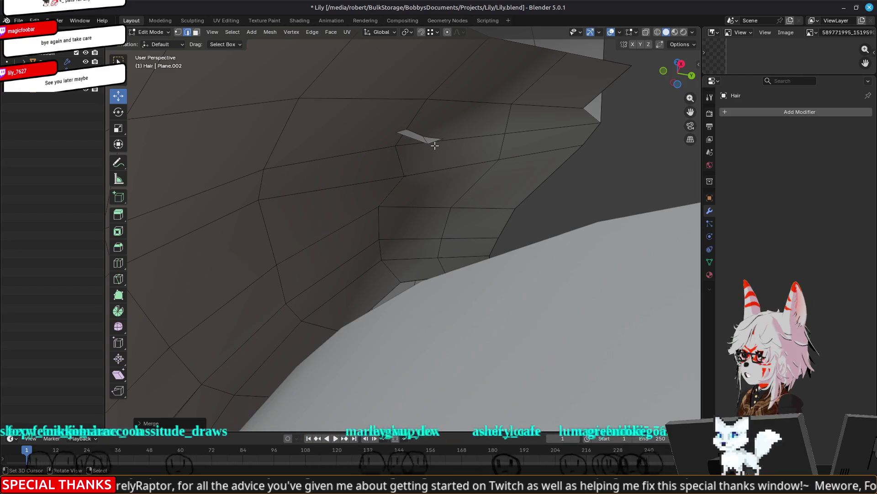
Move the collapsed vertex lower to tighten the seam at the crown
mouse_move(412, 161)
middle_mouse_down()
mouse_move(475, 191)
mouse_move(599, 193)
mouse_move(535, 205)
mouse_move(517, 222)
mouse_move(544, 256)
mouse_move(505, 240)
middle_mouse_up()
key("g")
left_click(485, 196)
scroll(508, 211, "down", 5)
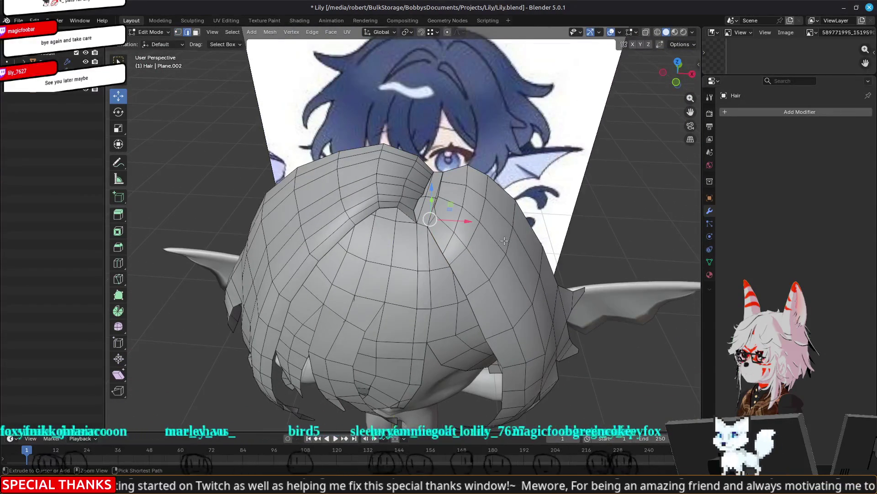
Merge the chosen parting vertices at their centre and move the merged vertex into place
scroll(504, 241, "up", 5)
mouse_move(526, 197)
middle_mouse_down()
mouse_move(541, 212)
mouse_move(436, 261)
middle_mouse_up()
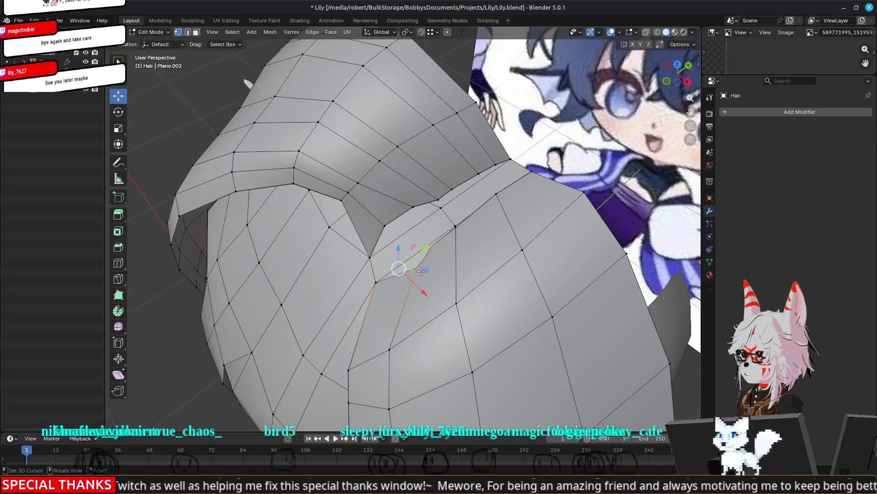
mouse_move(486, 285)
middle_mouse_down()
mouse_move(401, 198)
mouse_move(405, 176)
mouse_move(434, 210)
mouse_move(500, 237)
middle_mouse_up()
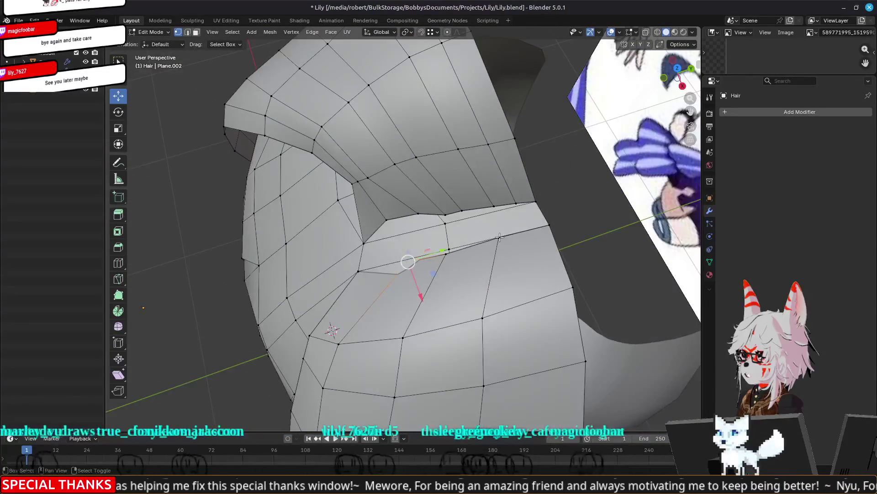
key("m")
left_click(445, 257)
mouse_move(445, 257)
middle_mouse_down()
mouse_move(423, 265)
mouse_move(457, 238)
mouse_move(458, 196)
middle_mouse_up()
mouse_move(455, 192)
left_mouse_down()
mouse_move(467, 195)
mouse_move(450, 196)
left_mouse_up()
mouse_move(449, 196)
middle_mouse_down()
mouse_move(548, 246)
mouse_move(496, 240)
mouse_move(510, 248)
middle_mouse_up()
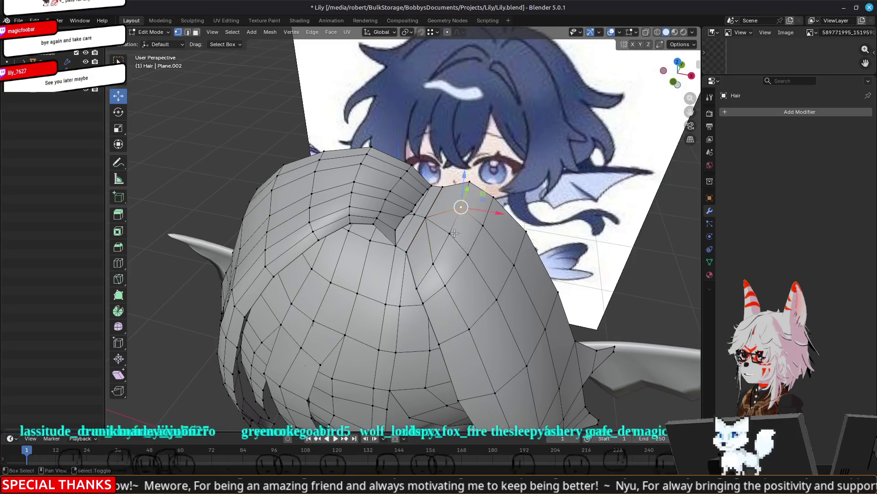
Collapse and merge two more vertex groups, then reposition the selected vertices
key("m")
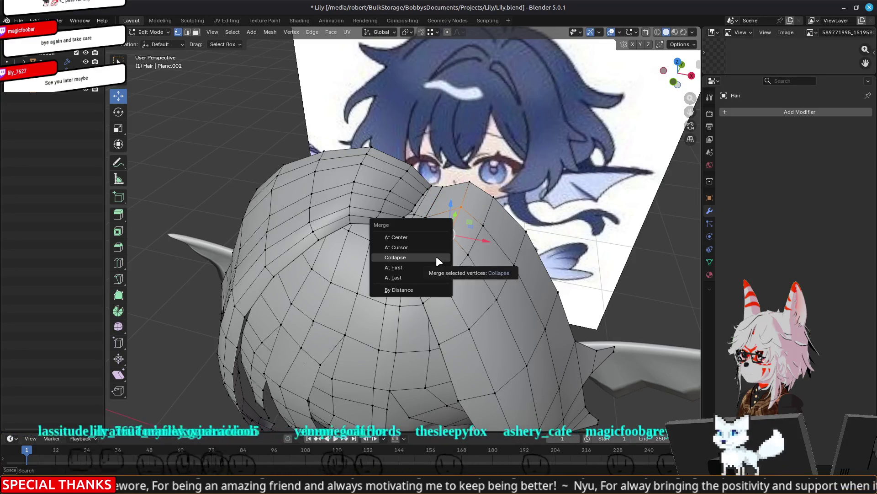
left_click(436, 255)
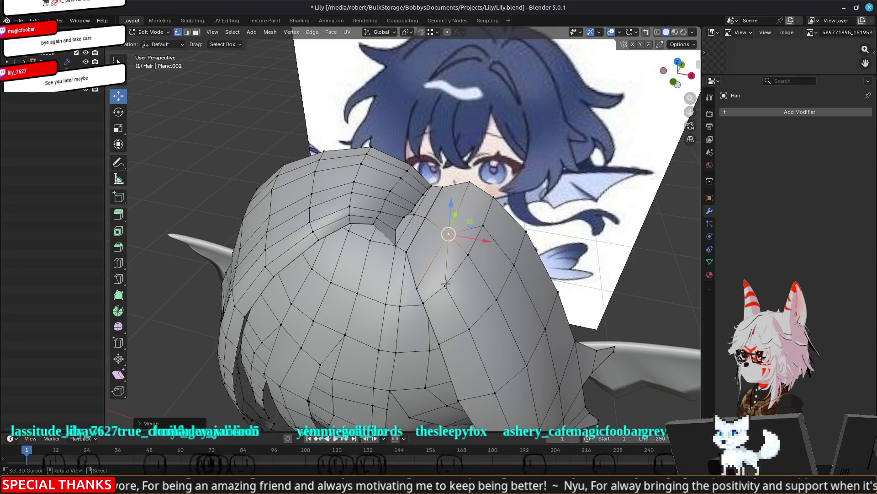
key("m")
left_click(484, 233)
mouse_move(515, 265)
middle_mouse_down()
mouse_move(521, 281)
mouse_move(509, 179)
mouse_move(427, 225)
middle_mouse_up()
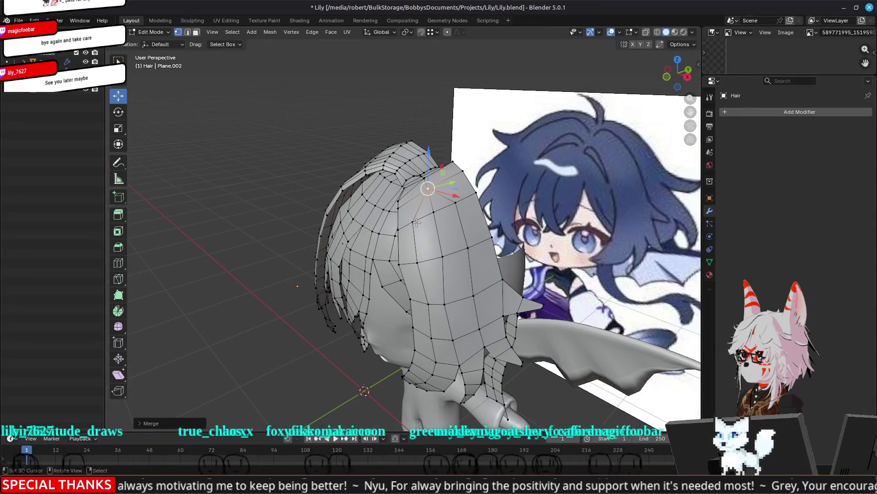
middle_click_drag(433, 212, 526, 203)
key("g")
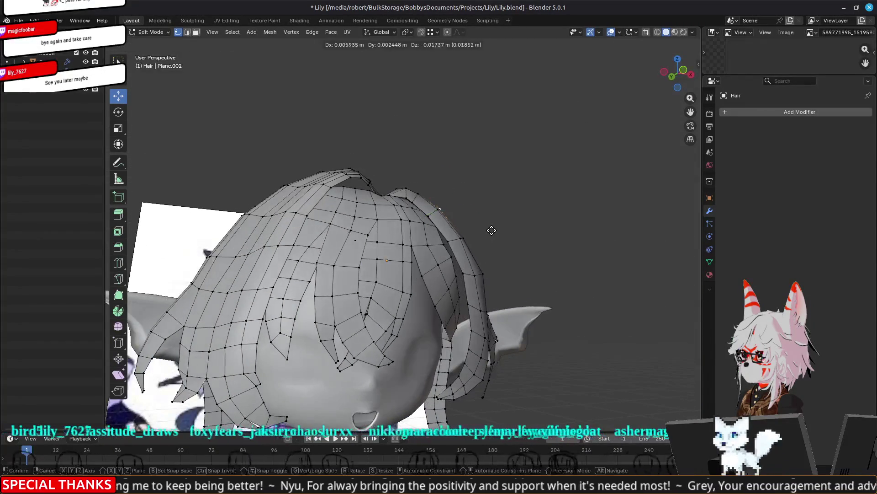
left_click(498, 235)
Dissolve the selected edges on the hair mesh
middle_click_drag(498, 235, 431, 230)
scroll(432, 224, "up", 2)
key("2")
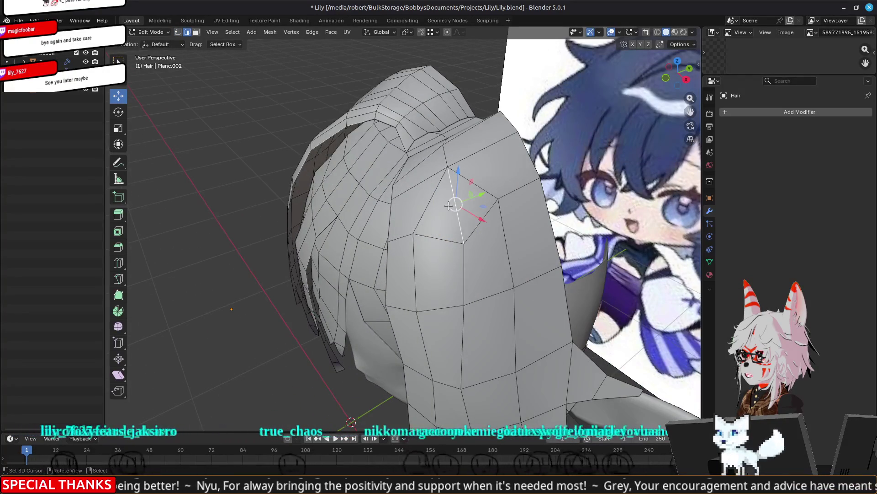
key("x")
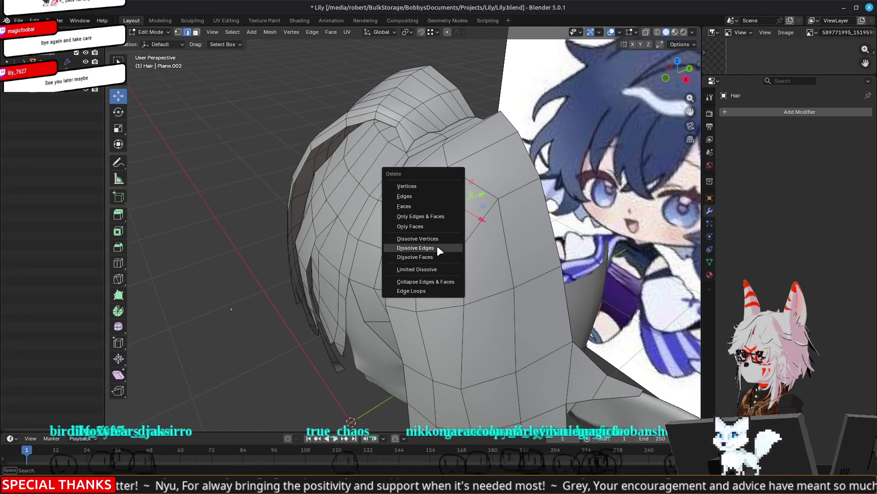
left_click(437, 247)
key("Tab")
mouse_move(437, 247)
middle_mouse_down()
mouse_move(395, 262)
mouse_move(422, 232)
mouse_move(358, 235)
mouse_move(478, 260)
mouse_move(463, 245)
mouse_move(502, 247)
mouse_move(462, 235)
mouse_move(454, 247)
middle_mouse_up()
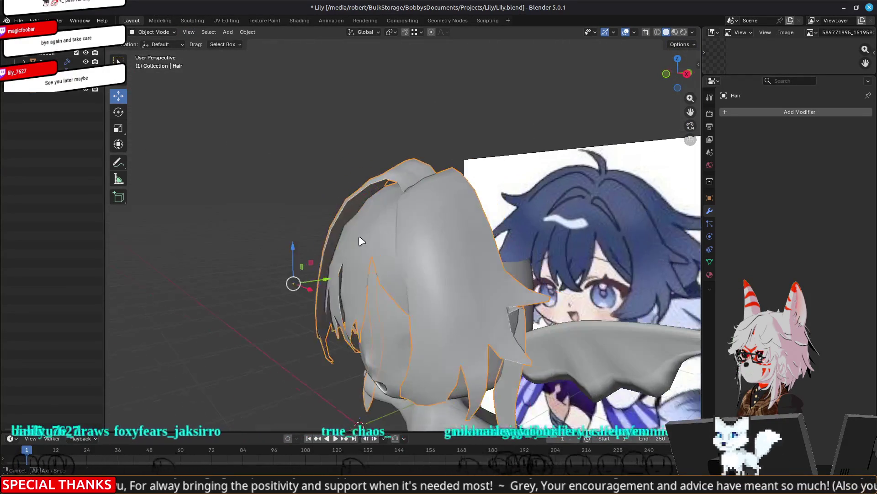
key("Tab")
Reposition several vertices on the broad hair panel into a smoother shape
scroll(474, 257, "up", 3)
left_click(469, 225)
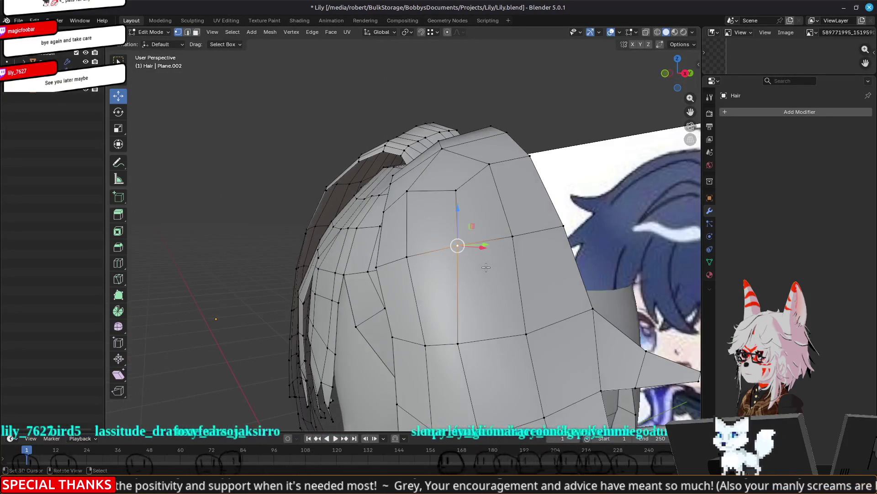
key("g")
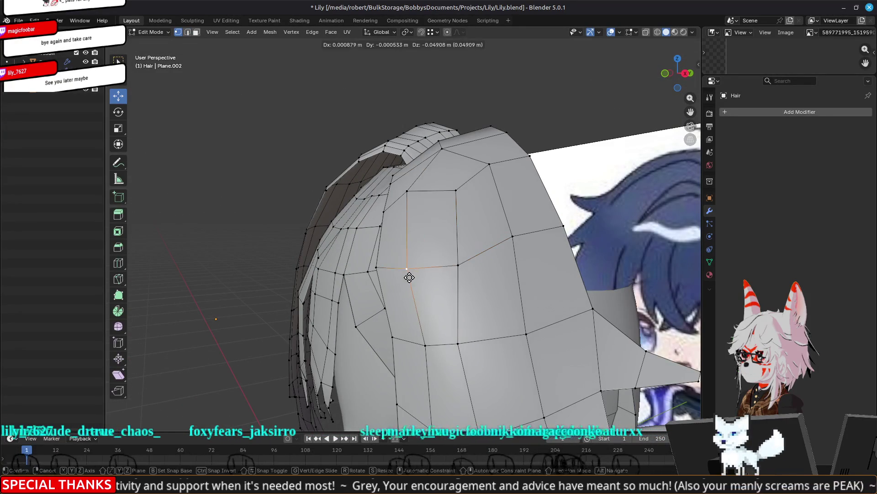
left_click(410, 280)
left_click(512, 238)
key("g")
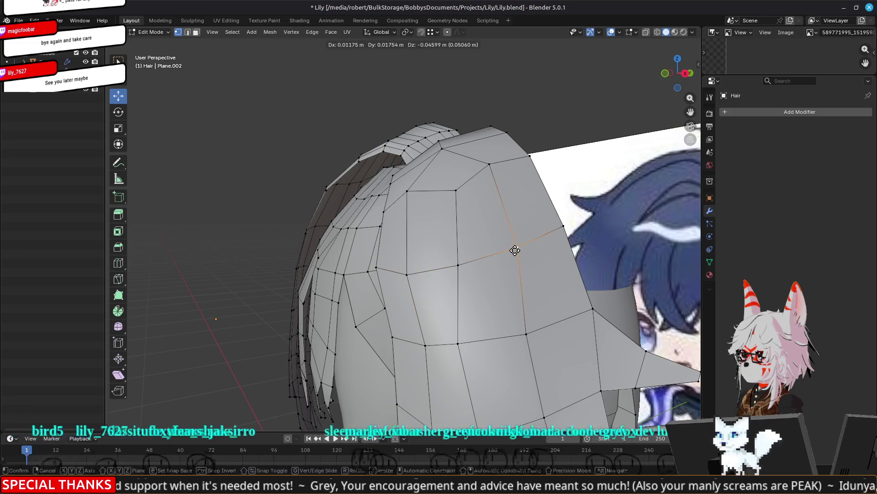
left_click(515, 250)
middle_click_drag(495, 268, 482, 251)
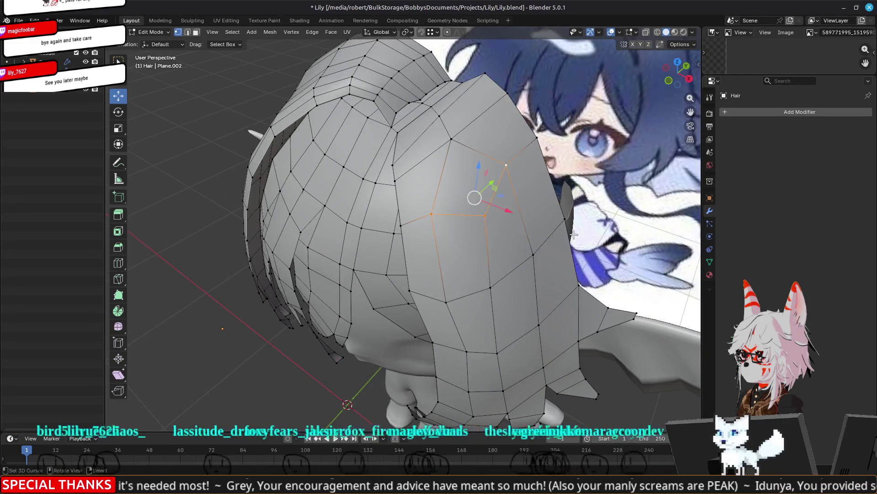
middle_click_drag(581, 236, 546, 229)
key("g")
left_click(546, 227)
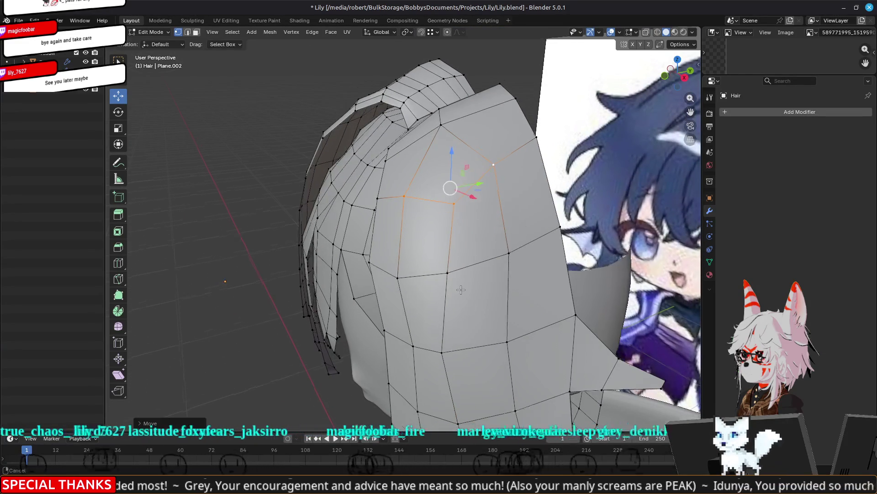
Move the vertex near the panel's top outward and return to Object Mode
middle_click_drag(467, 303, 448, 194)
left_click(432, 236)
mouse_move(440, 245)
middle_mouse_down()
mouse_move(487, 244)
mouse_move(529, 213)
mouse_move(559, 209)
middle_mouse_up()
key("g")
left_click(565, 205)
left_click_drag(505, 200, 497, 196)
mouse_move(497, 197)
middle_mouse_down()
mouse_move(537, 197)
mouse_move(508, 275)
mouse_move(411, 288)
mouse_move(545, 277)
middle_mouse_up()
key("Tab")
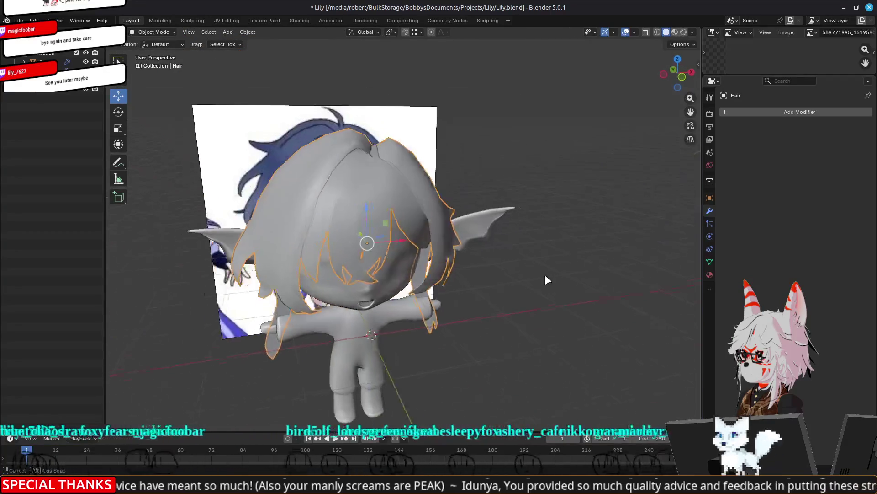
Re-enter Edit Mode and switch to wireframe shading to see the hair's upper fold
key("Tab")
scroll(550, 225, "up", 4)
mouse_move(550, 225)
middle_mouse_down()
mouse_move(503, 215)
mouse_move(551, 206)
mouse_move(470, 188)
middle_mouse_up()
scroll(465, 185, "up", 4)
scroll(464, 185, "down", 4)
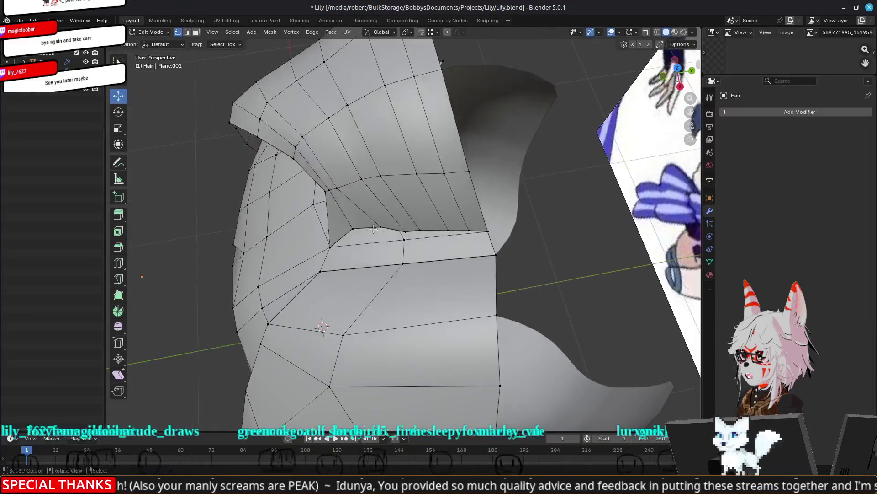
middle_click_drag(348, 246, 338, 226)
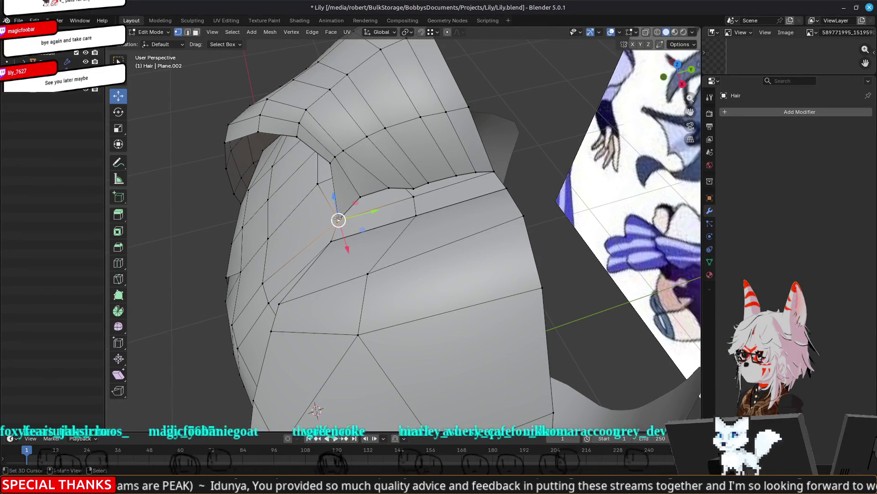
key("z")
left_click(280, 220)
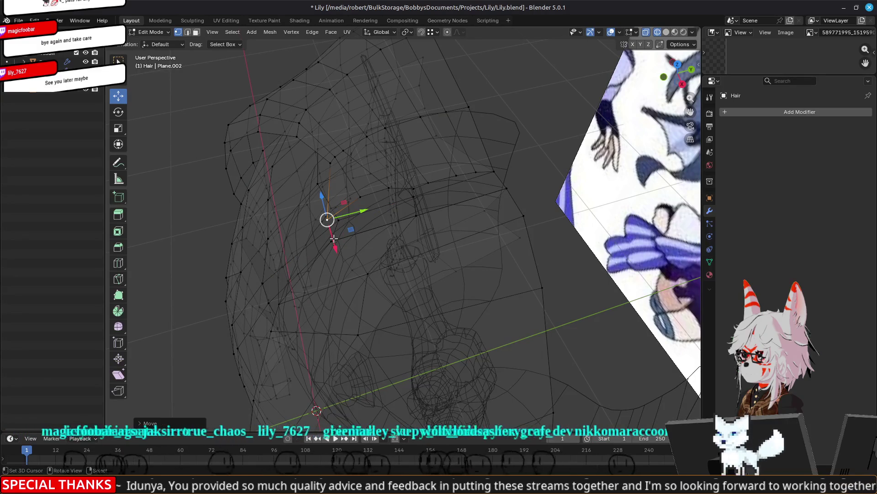
Raise the fold vertices slightly along Z and return to solid shading
left_click_drag(334, 197, 333, 188)
left_click_drag(501, 144, 501, 141)
key("z")
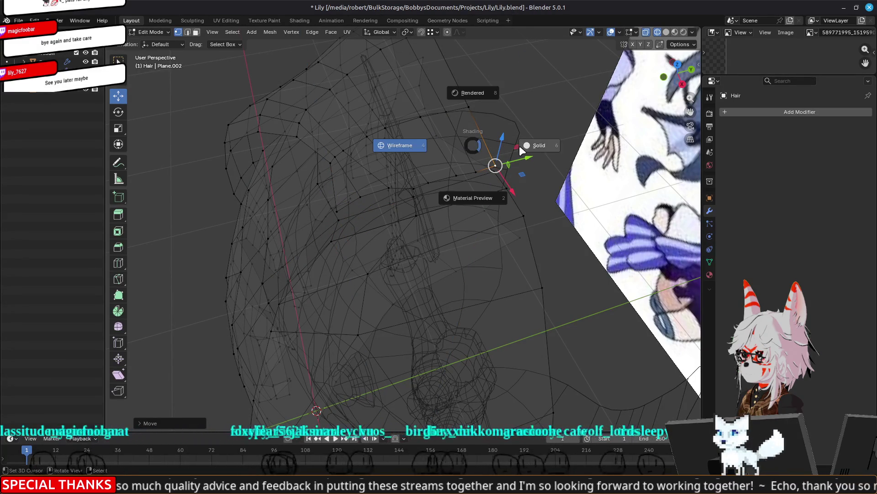
left_click(519, 146)
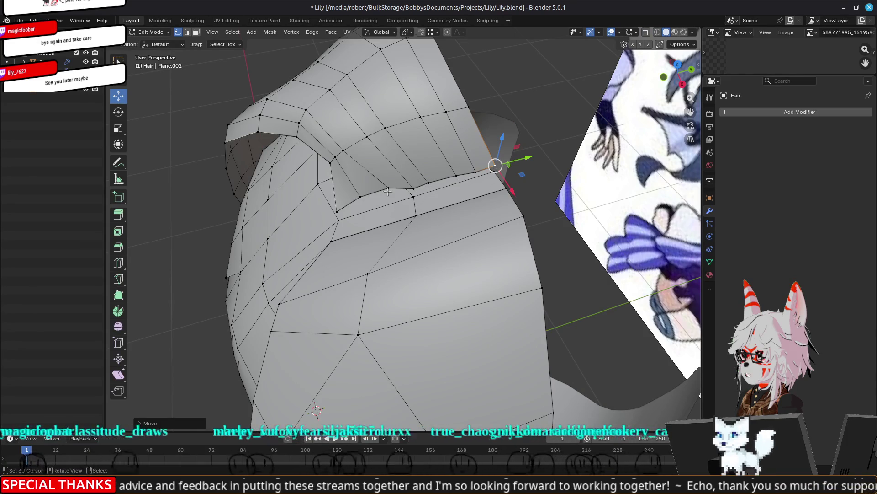
mouse_move(469, 195)
middle_mouse_down()
mouse_move(445, 193)
mouse_move(437, 209)
middle_mouse_up()
scroll(373, 214, "up", 2)
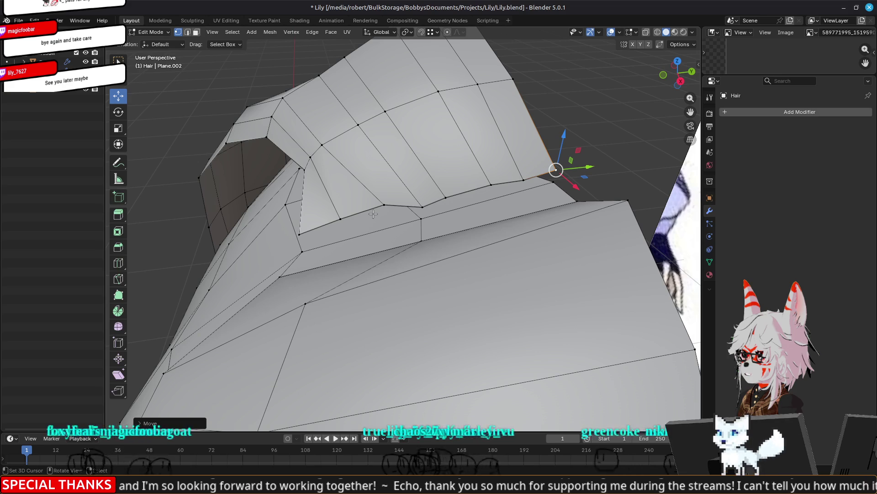
Merge the inner-fold vertices At Last into one vertex
middle_click_drag(373, 213, 451, 206, "shift")
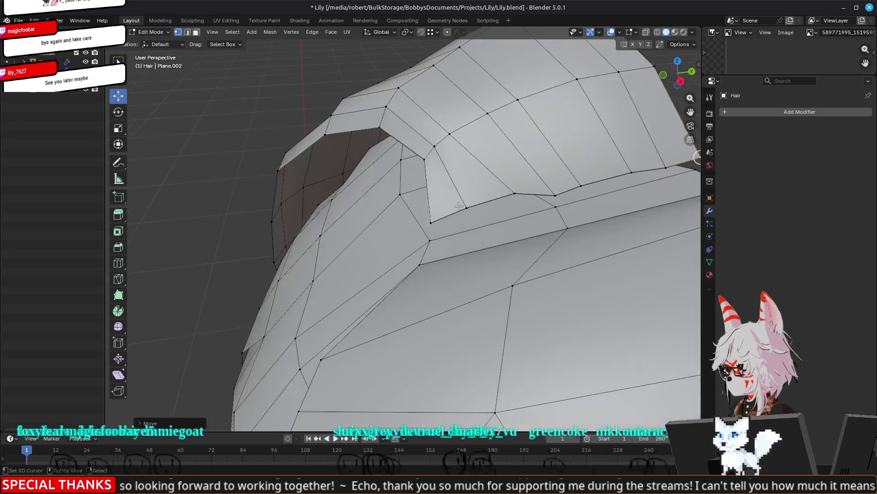
scroll(435, 220, "down", 2)
scroll(457, 219, "up", 2)
key("m")
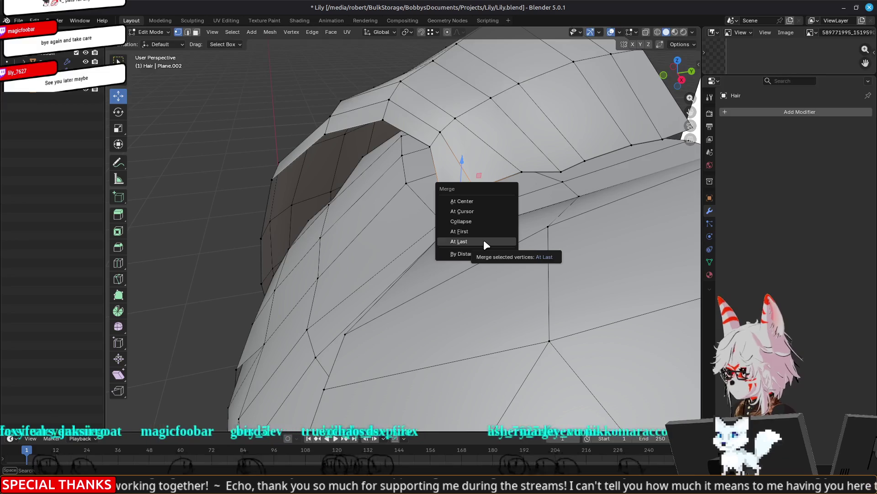
left_click(484, 239)
middle_click_drag(599, 188, 575, 212)
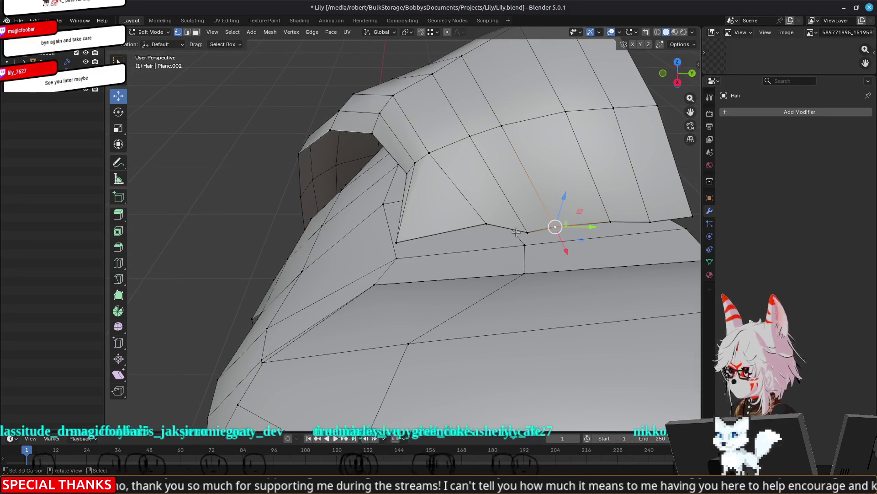
middle_click_drag(390, 213, 383, 191)
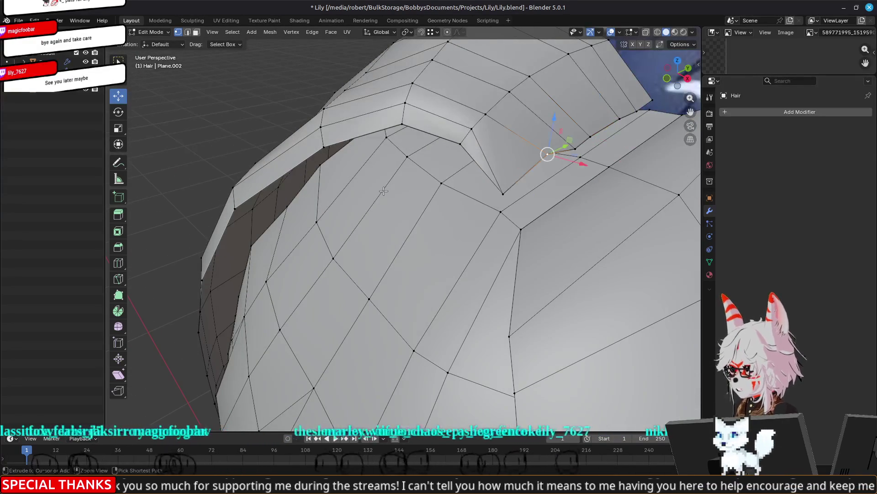
key("ctrl+z")
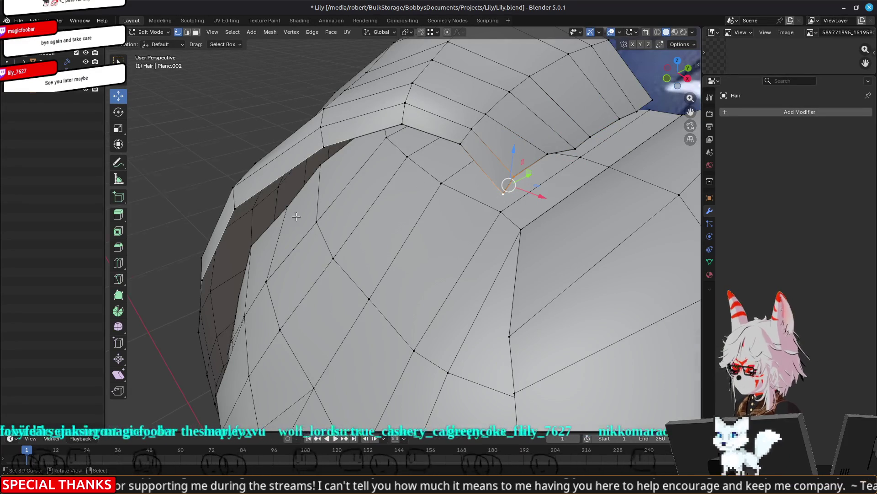
Shift the front fringe vertices along Y over the face, then switch to the Magma drawing
scroll(297, 216, "down", 5)
mouse_move(296, 217)
middle_mouse_down()
mouse_move(404, 187)
mouse_move(396, 250)
middle_mouse_up()
middle_click_drag(360, 247, 320, 276)
left_click_drag(320, 277, 334, 276)
middle_click_drag(334, 276, 413, 289)
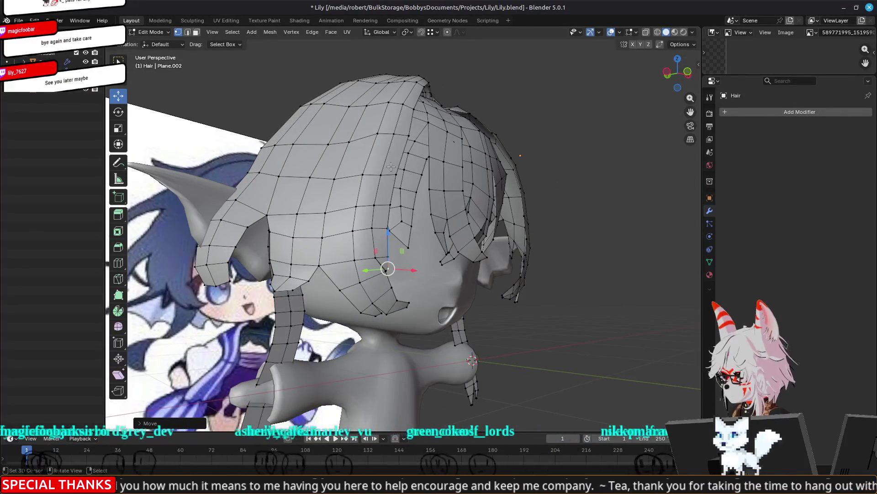
middle_click_drag(448, 225, 435, 253)
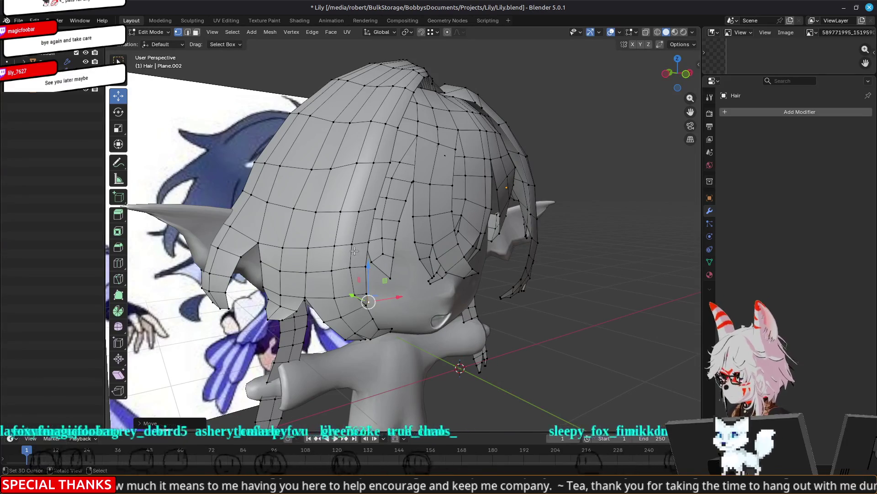
mouse_move(261, 234)
middle_mouse_down()
mouse_move(233, 225)
mouse_move(666, 312)
mouse_move(174, 250)
mouse_move(261, 244)
middle_mouse_up()
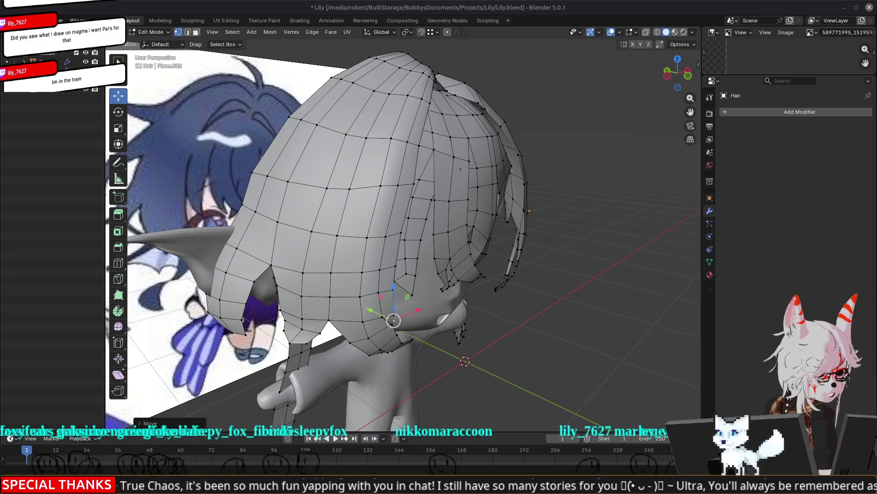
key("alt+Tab")
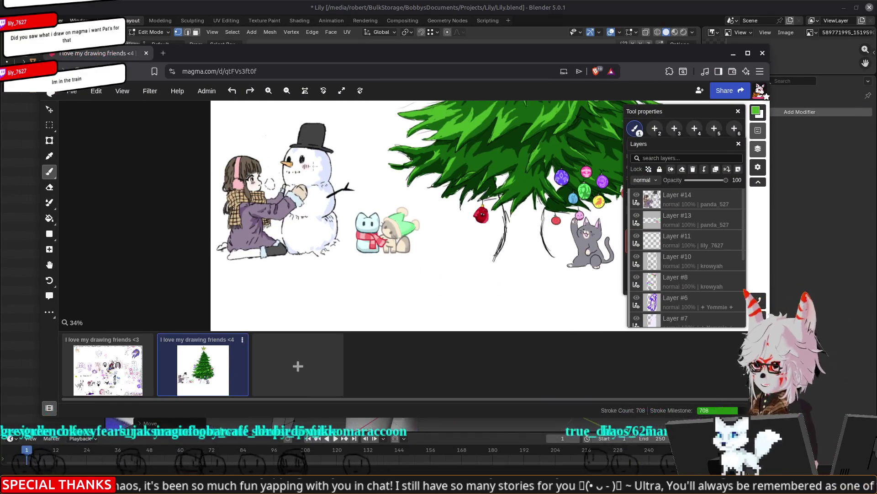
left_click(748, 53)
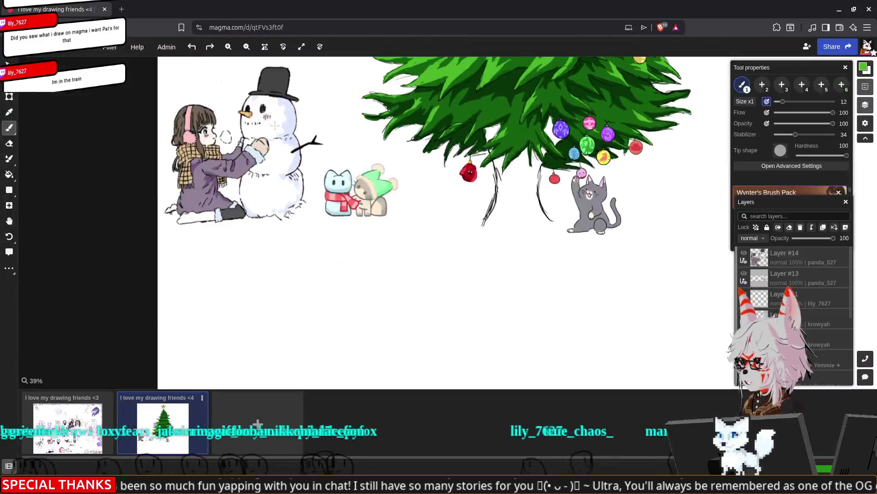
left_click_drag(293, 141, 347, 173)
scroll(347, 173, "up", 5)
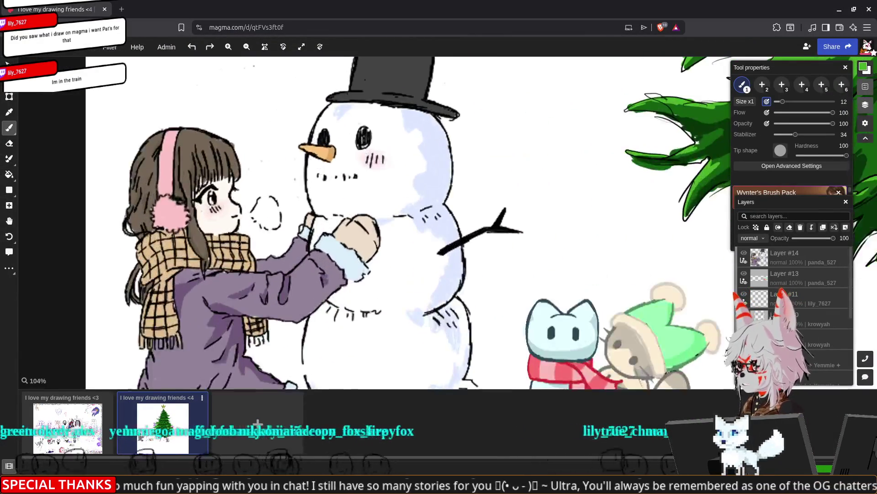
key("b")
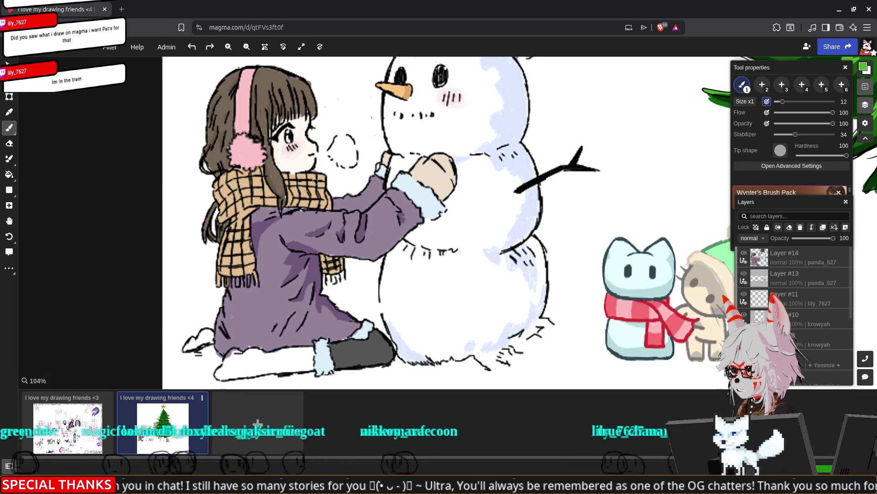
scroll(316, 182, "down", 5)
key("h")
mouse_move(505, 180)
left_mouse_down()
mouse_move(421, 265)
mouse_move(425, 324)
mouse_move(556, 245)
left_mouse_up()
scroll(556, 245, "up", 1)
key("b")
scroll(392, 266, "up", 3)
scroll(457, 228, "left", 2)
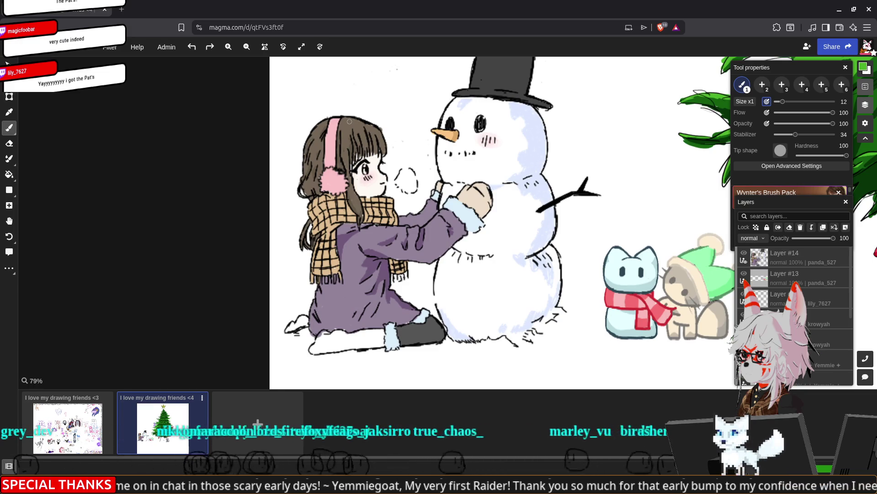
mouse_move(638, 168)
middle_mouse_down()
mouse_move(572, 187)
mouse_move(531, 180)
middle_mouse_up()
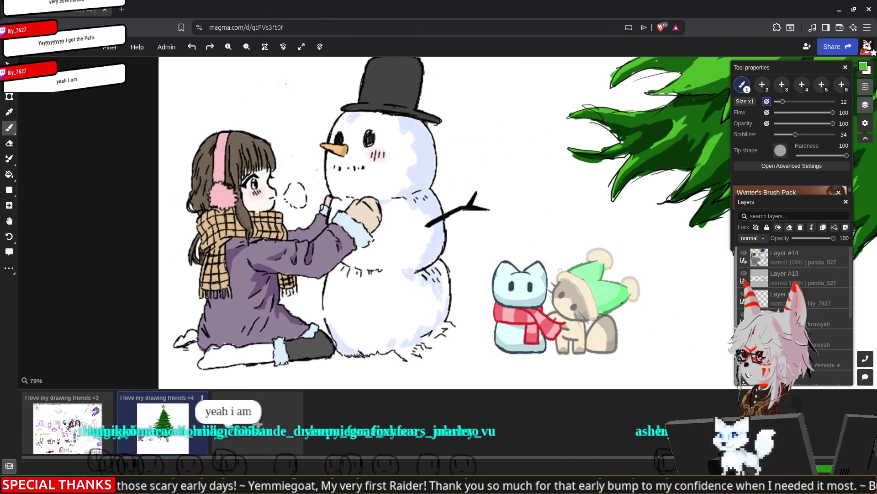
scroll(531, 180, "up", 5)
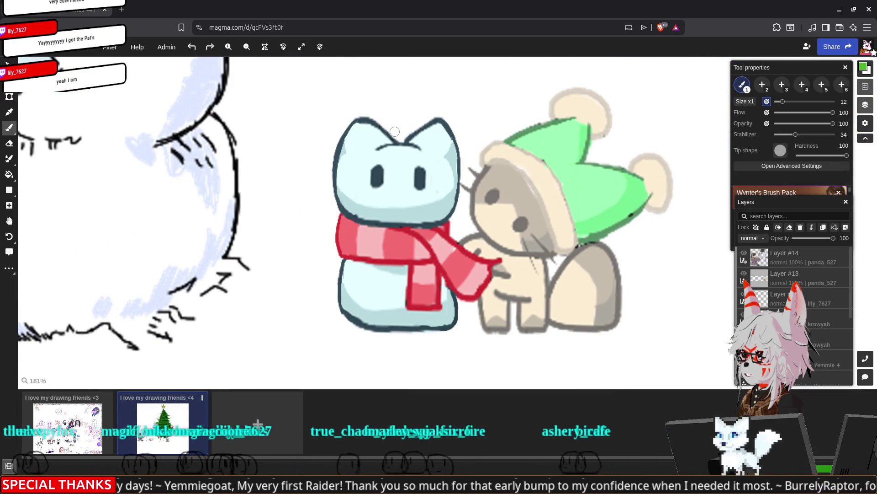
scroll(469, 238, "down", 4)
scroll(477, 253, "down", 5)
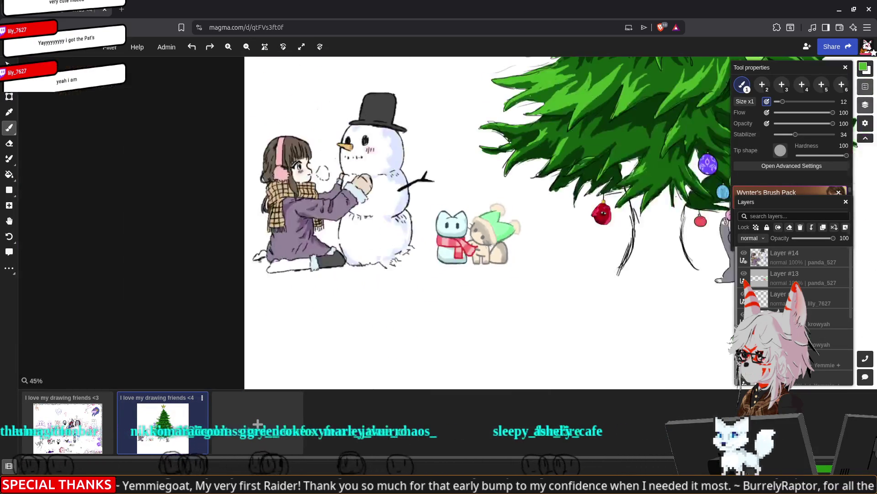
mouse_move(648, 154)
left_mouse_down()
mouse_move(522, 272)
mouse_move(500, 144)
mouse_move(500, 245)
left_mouse_up()
scroll(554, 280, "up", 5)
scroll(500, 245, "up", 4)
scroll(500, 245, "down", 7)
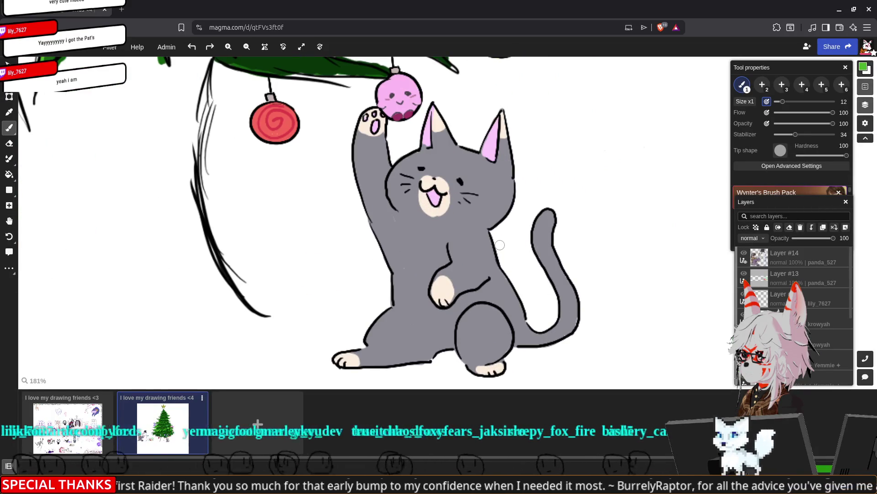
mouse_move(470, 176)
left_mouse_down()
mouse_move(497, 351)
mouse_move(510, 337)
mouse_move(541, 205)
left_mouse_up()
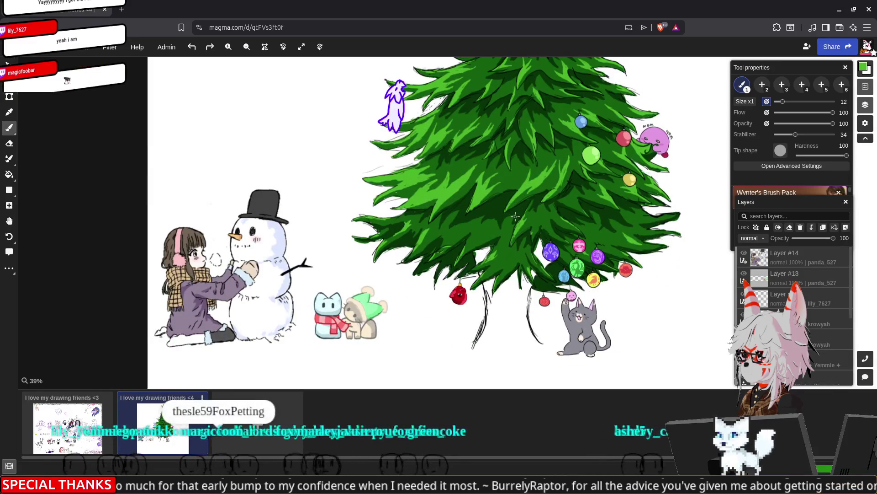
scroll(515, 216, "down", 3)
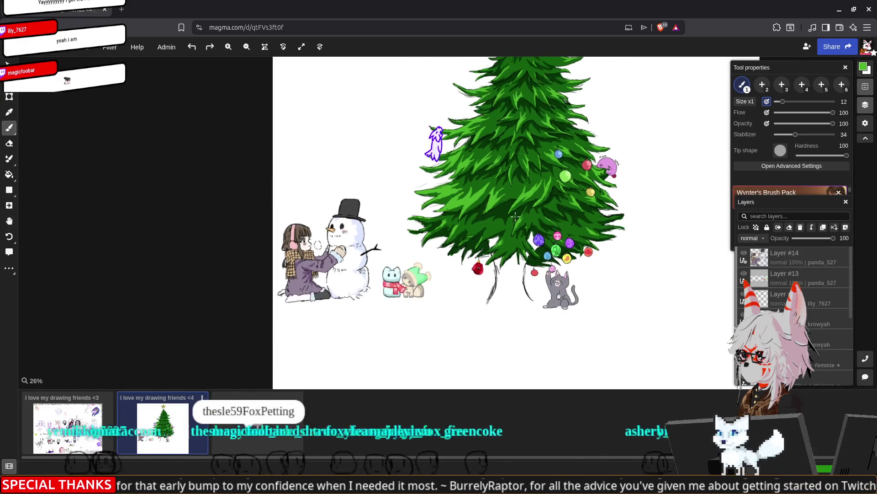
left_click_drag(515, 217, 490, 215)
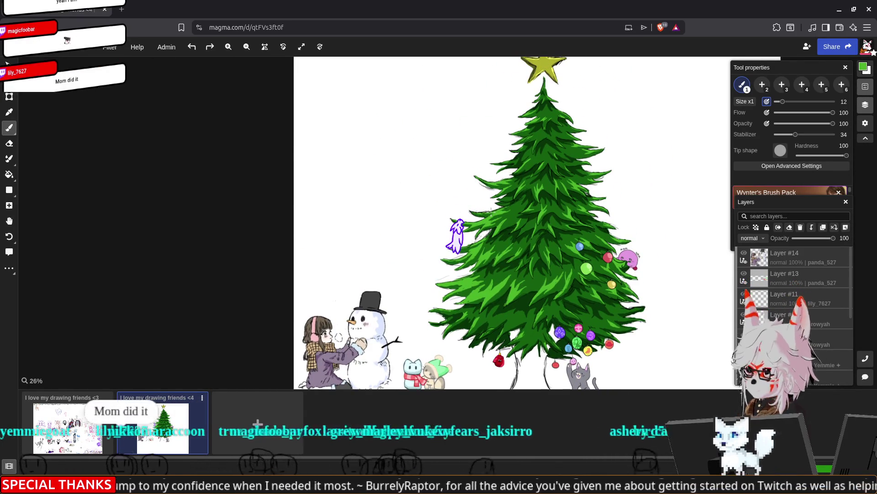
key("space")
mouse_move(474, 251)
left_mouse_down()
mouse_move(487, 174)
mouse_move(515, 132)
left_mouse_up()
scroll(639, 268, "up", 5)
scroll(640, 268, "up", 2)
scroll(640, 268, "down", 6)
scroll(640, 268, "down", 1)
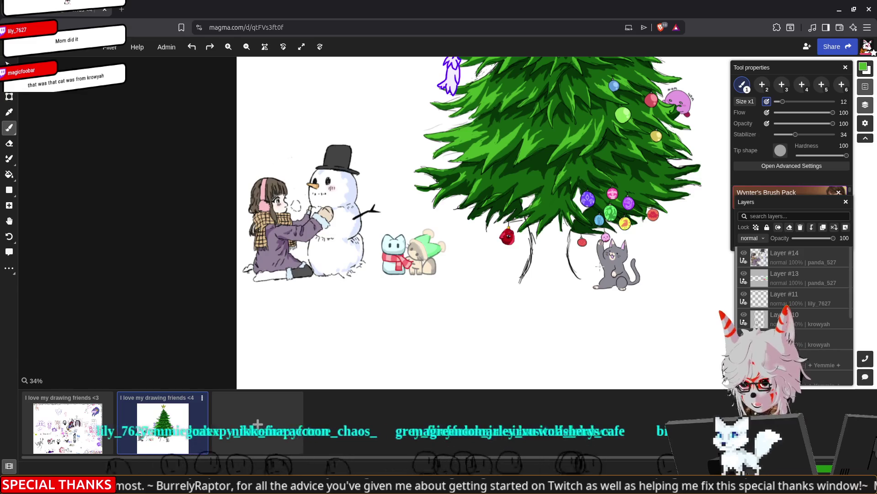
mouse_move(642, 232)
left_mouse_down()
mouse_move(612, 268)
mouse_move(495, 327)
left_mouse_up()
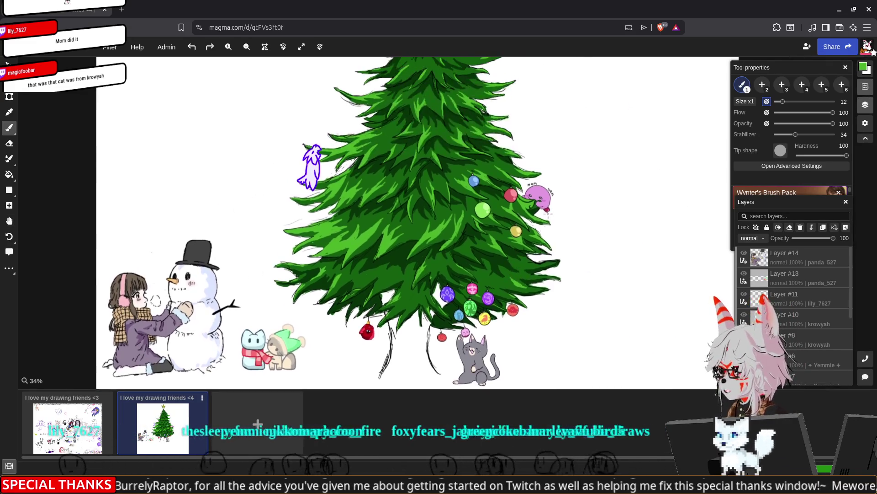
scroll(549, 212, "up", 6)
scroll(549, 213, "up", 1)
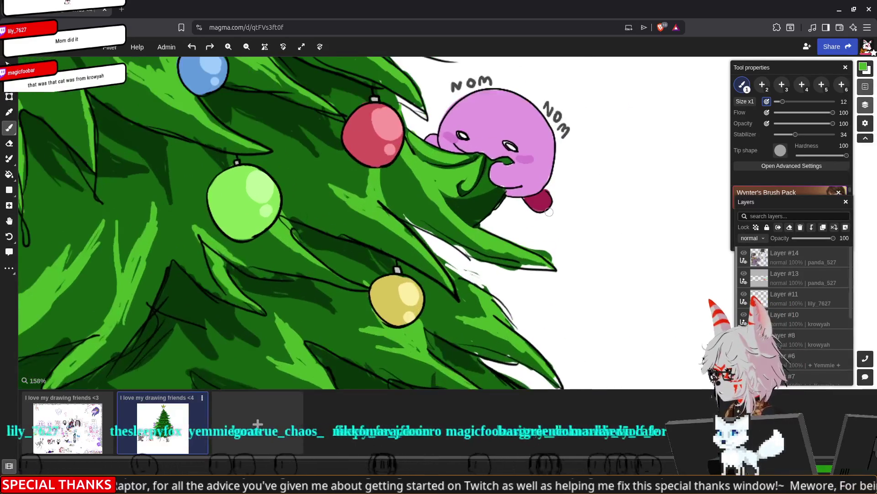
scroll(549, 213, "down", 3)
scroll(549, 212, "down", 2)
left_click_drag(525, 357, 526, 196)
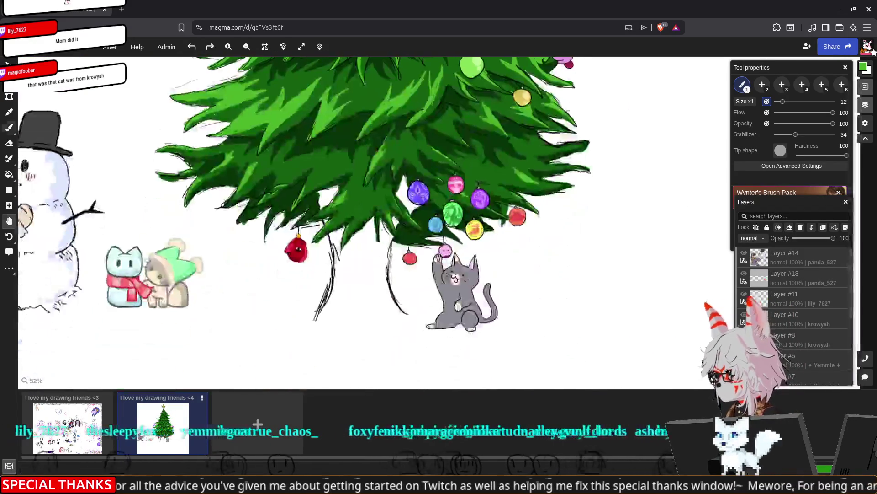
scroll(525, 196, "up", 6)
key("space")
mouse_move(255, 306)
left_mouse_down()
mouse_move(427, 269)
mouse_move(493, 268)
mouse_move(718, 181)
left_mouse_up()
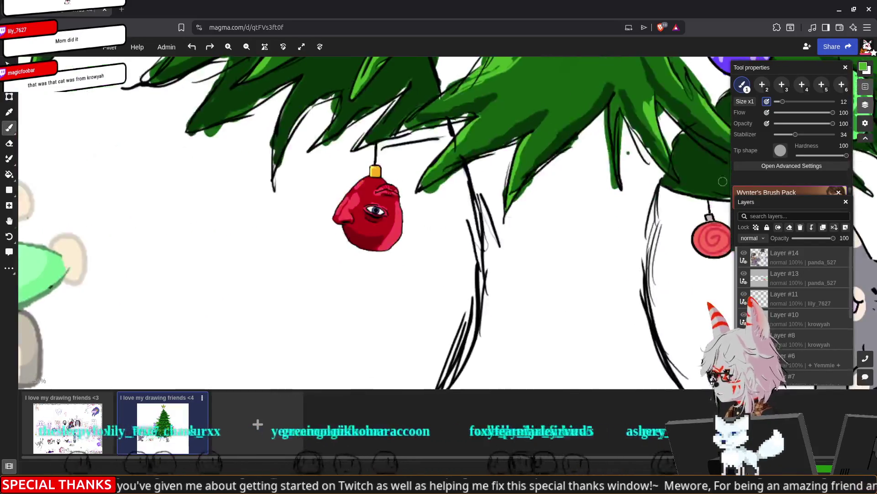
scroll(447, 233, "up", 5)
scroll(599, 254, "down", 6)
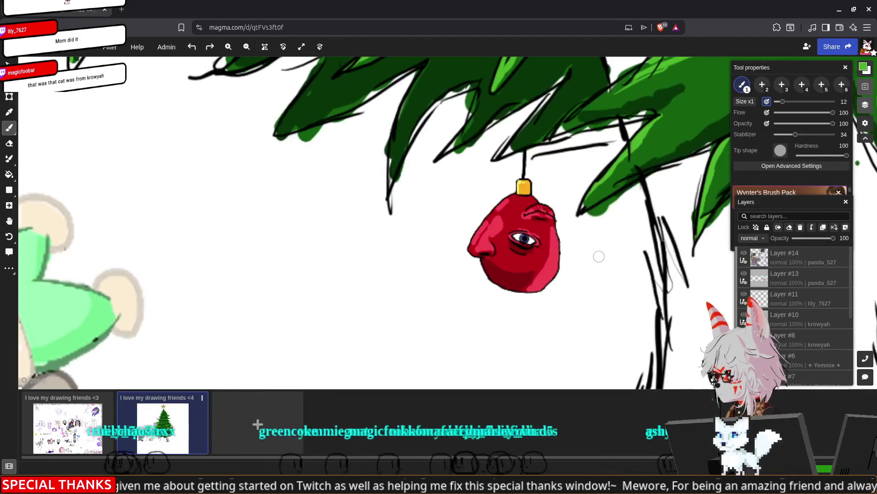
key("space")
mouse_move(477, 212)
left_mouse_down()
mouse_move(425, 237)
mouse_move(26, 260)
left_mouse_up()
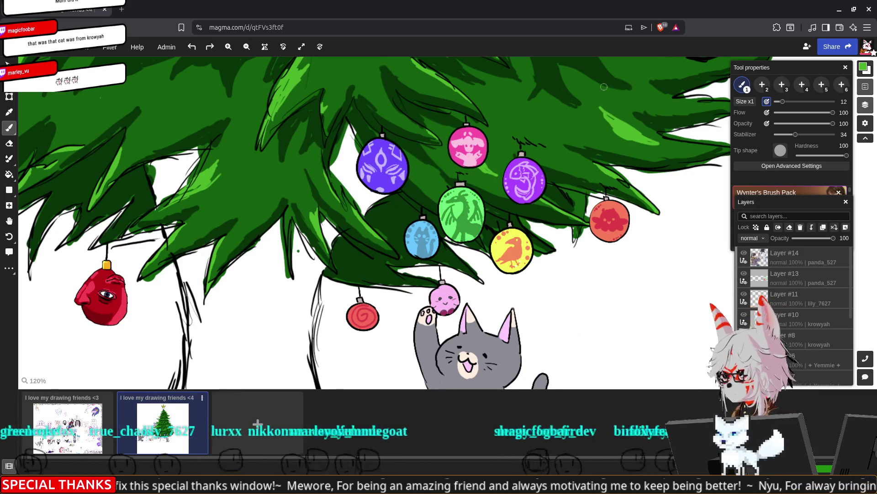
Minimize the browser and merge two vertex pairs at the hair corner At Last
left_click(840, 10)
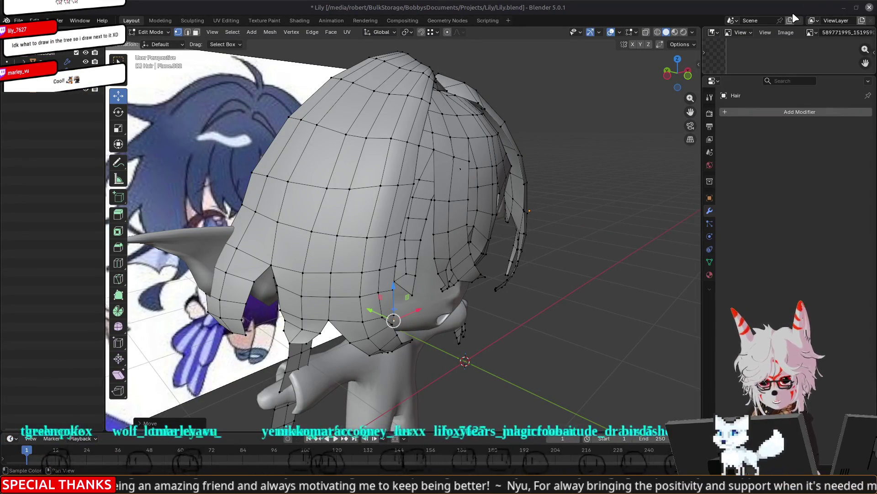
mouse_move(546, 258)
middle_mouse_down()
mouse_move(336, 125)
mouse_move(338, 170)
middle_mouse_up()
left_click(371, 236)
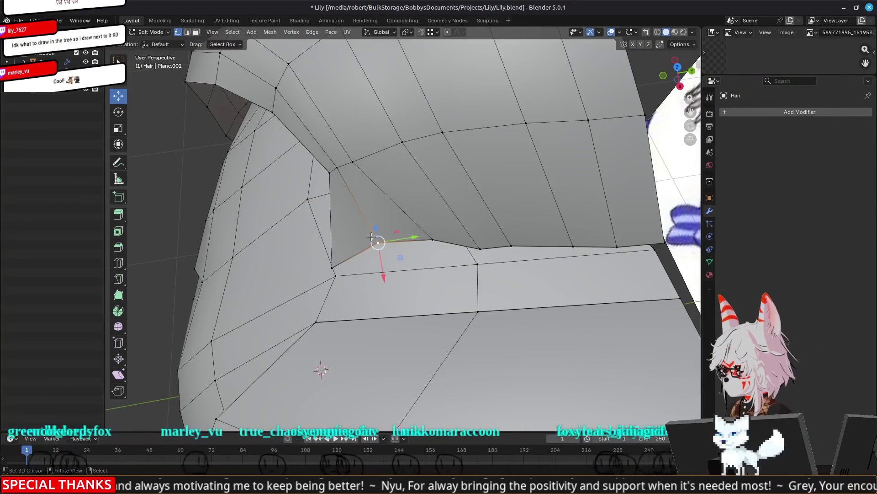
key("m")
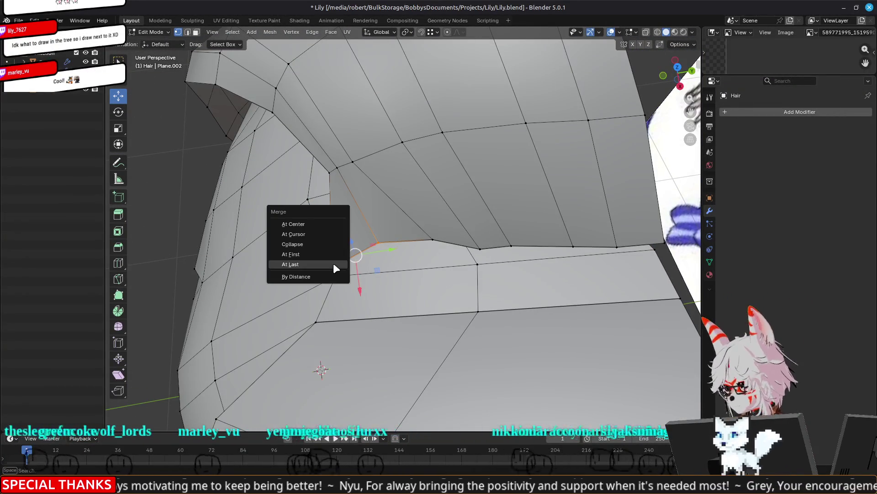
left_click(316, 259)
left_click(334, 165)
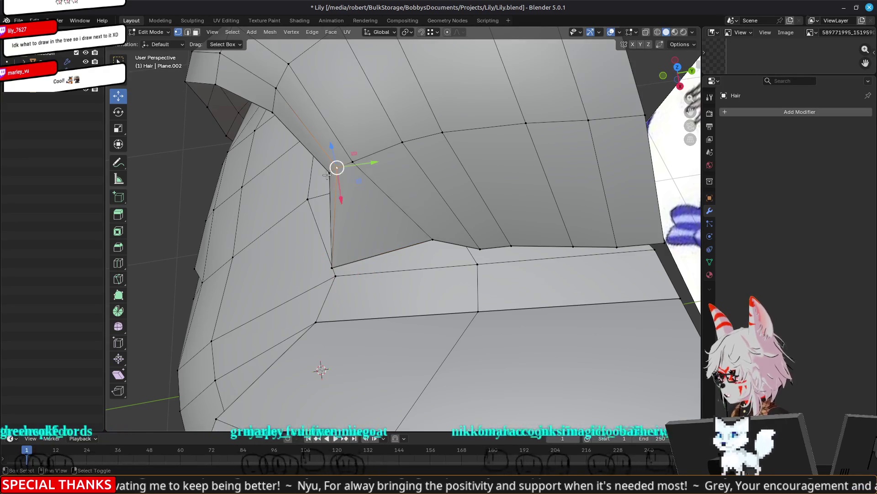
key("m")
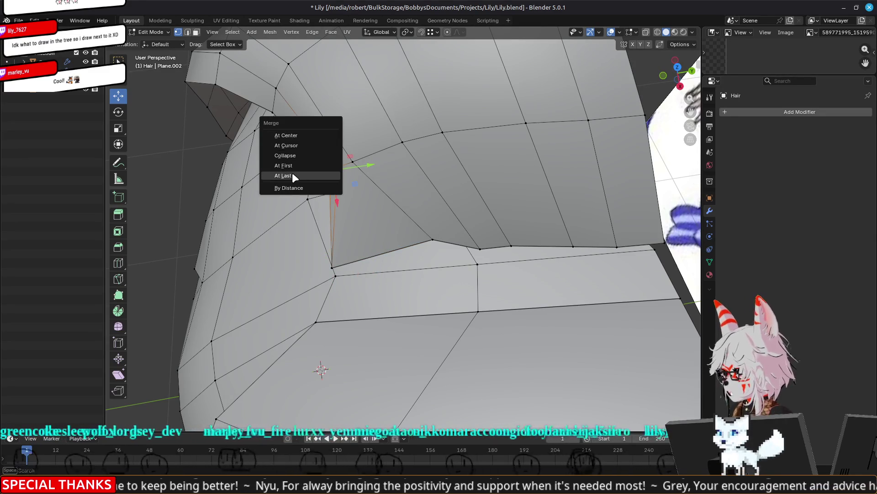
left_click(293, 173)
Nudge the strand's upper corner vertex, check the face, then switch to Magma
left_click(271, 115)
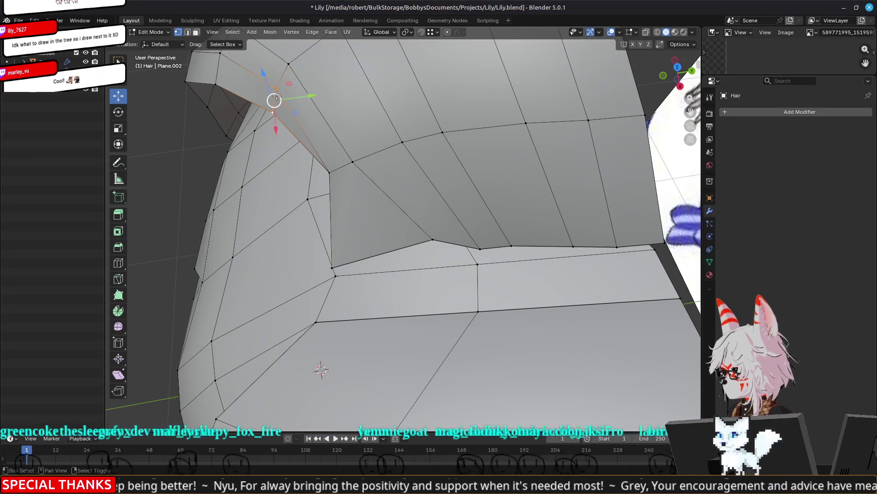
middle_click_drag(276, 96, 375, 138)
scroll(375, 138, "down", 6)
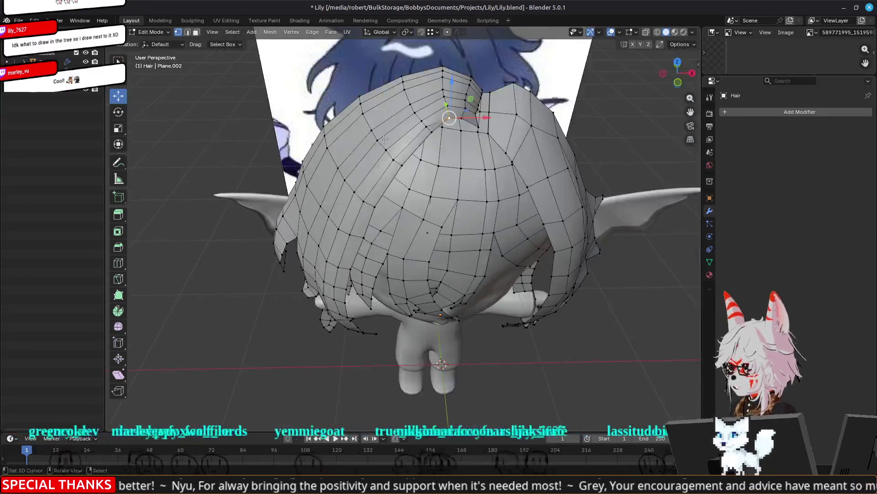
left_click_drag(428, 132, 391, 155)
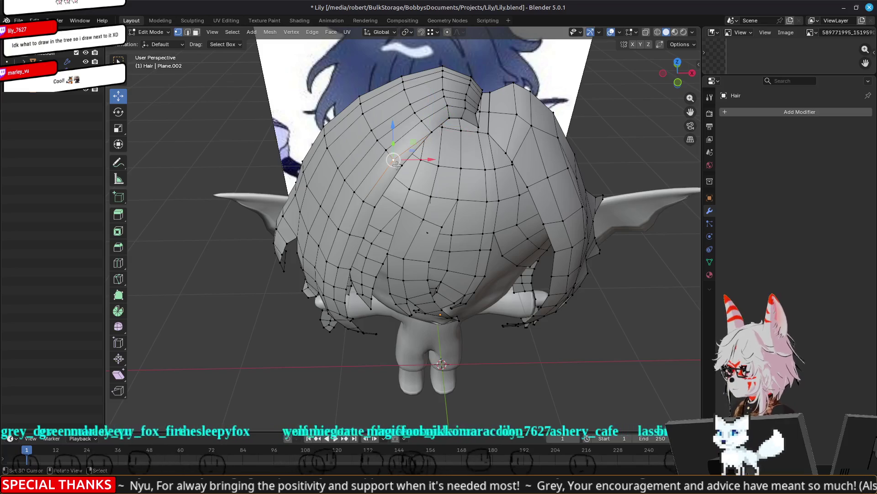
left_click(375, 207)
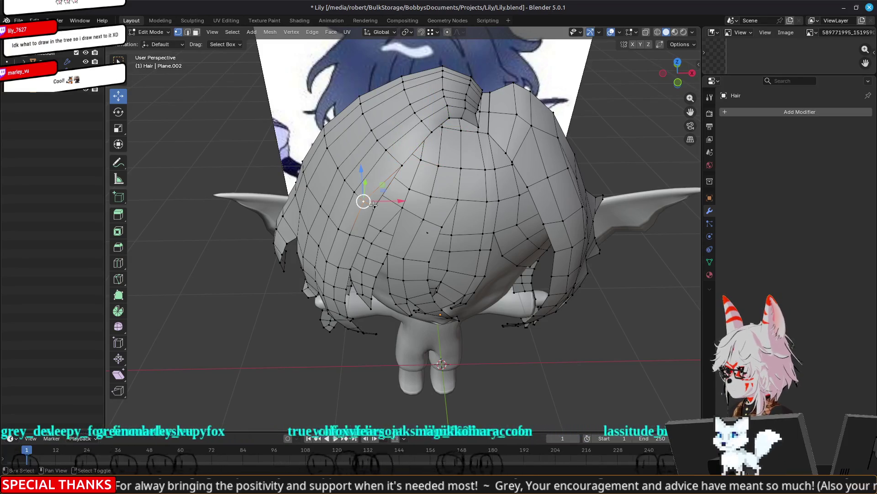
mouse_move(358, 231)
middle_mouse_down()
mouse_move(363, 197)
mouse_move(373, 195)
mouse_move(357, 210)
middle_mouse_up()
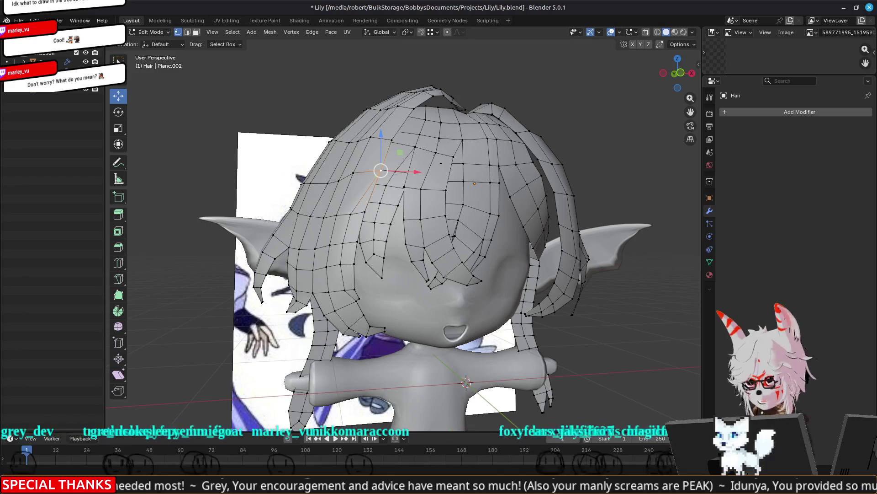
key("alt+Tab")
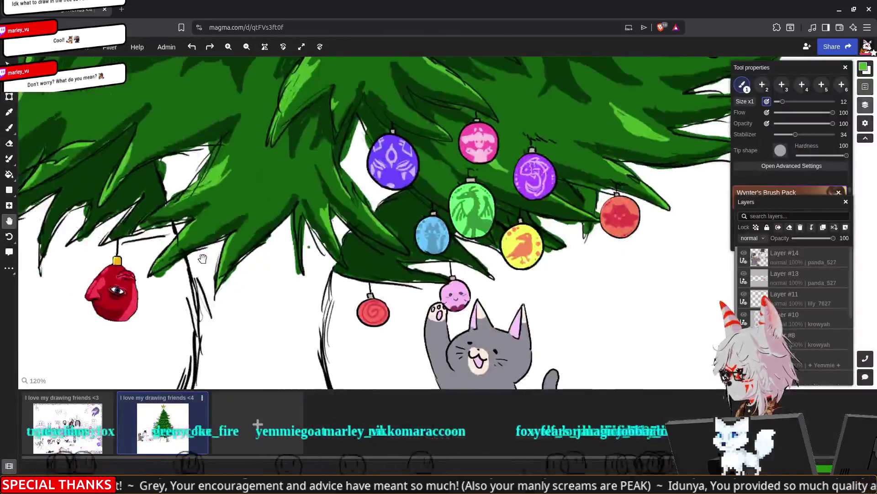
Zoom in and out on the red face ornament in Magma, then return to Blender
scroll(202, 255, "up", 10)
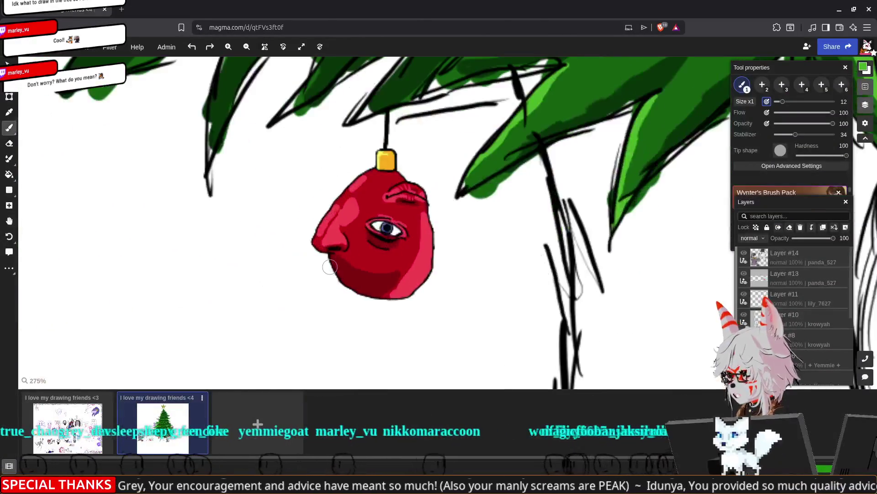
scroll(330, 266, "down", 2)
scroll(330, 266, "down", 3)
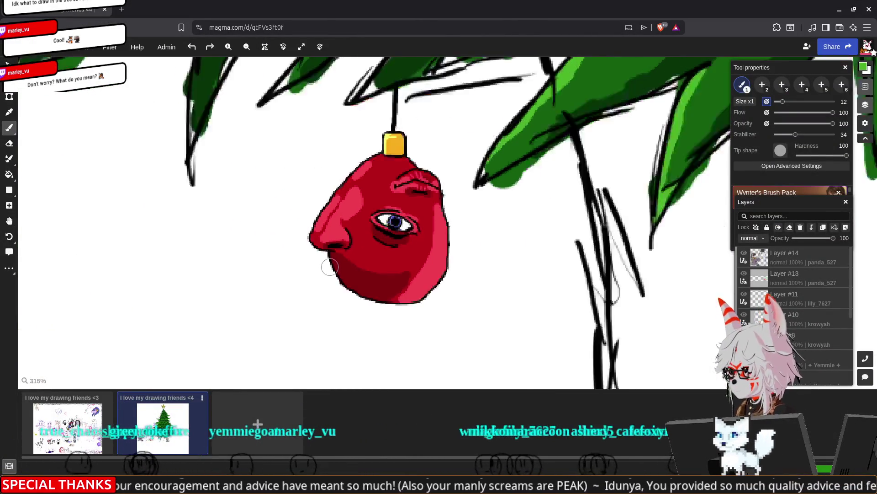
scroll(330, 267, "down", 3)
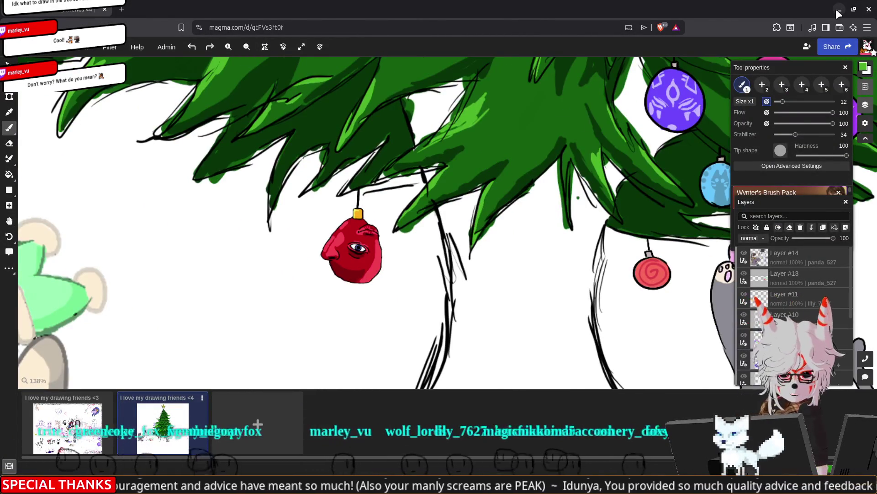
key("alt+Tab")
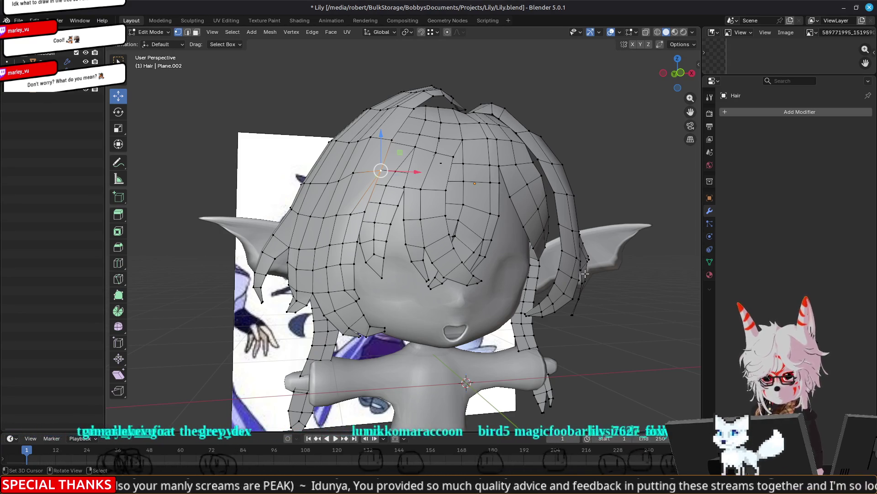
Merge a hair vertex At Last and drop another vertex onto its neighbour
middle_click_drag(504, 226, 471, 201)
scroll(503, 224, "up", 5)
left_click(465, 257)
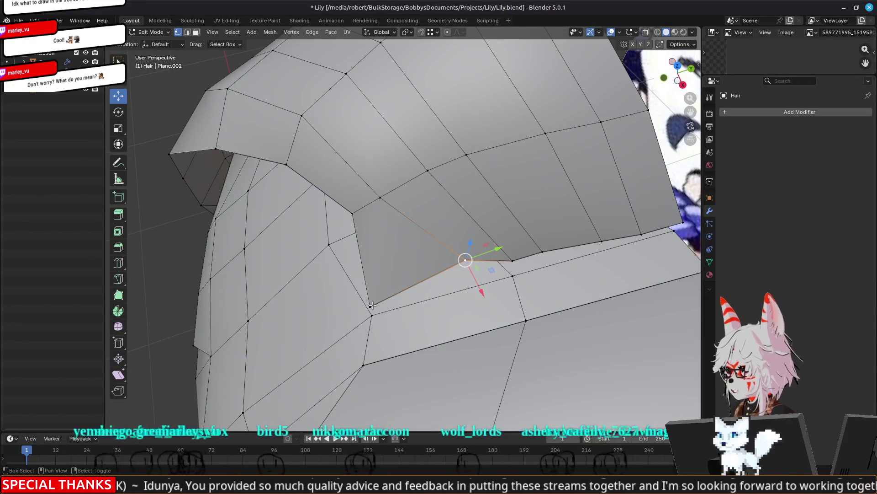
key("m")
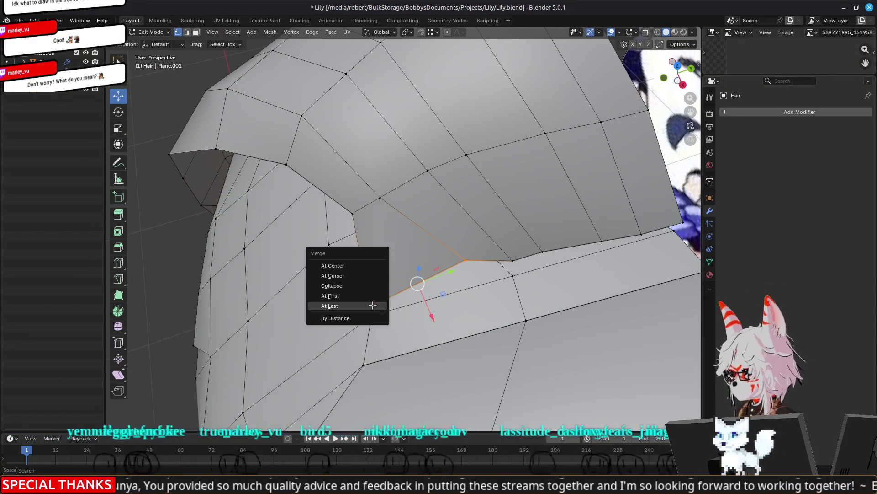
left_click(372, 305)
left_click(377, 199)
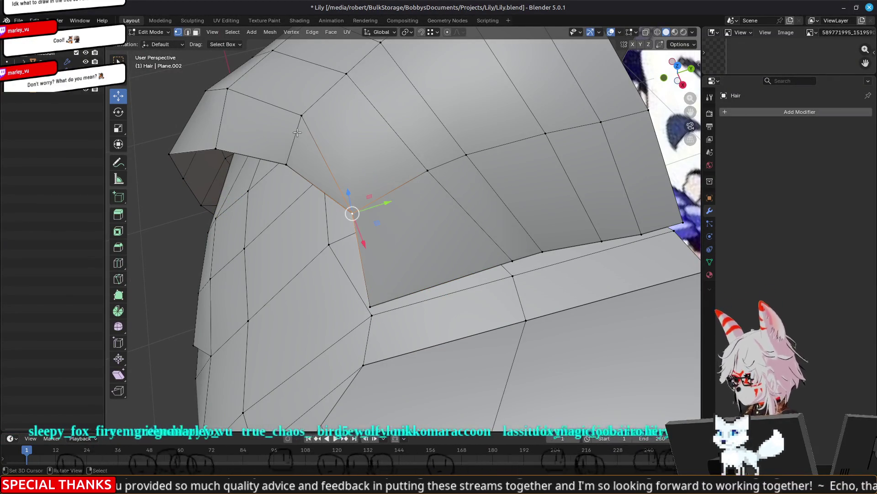
middle_click_drag(290, 152, 281, 163)
scroll(424, 141, "down", 5)
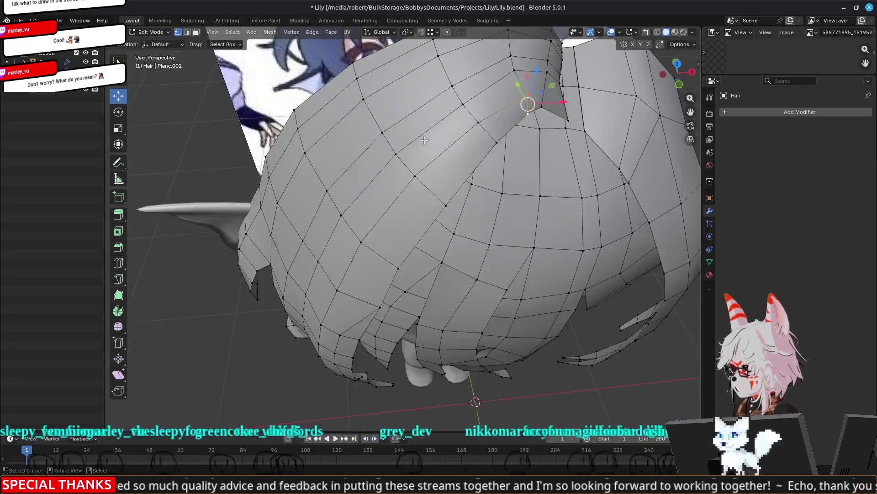
key("g")
left_click(427, 184)
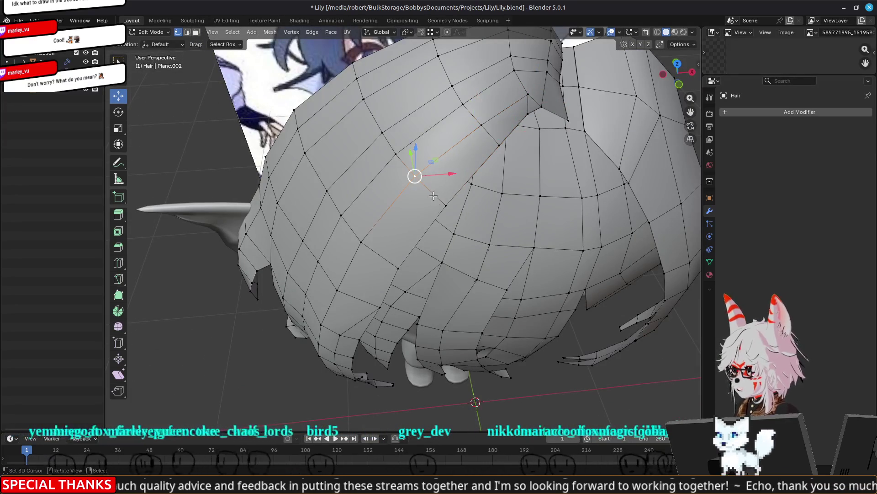
Merge two underside vertices into one and shift the selected vertex right
left_click(365, 243)
left_click(397, 270, "shift")
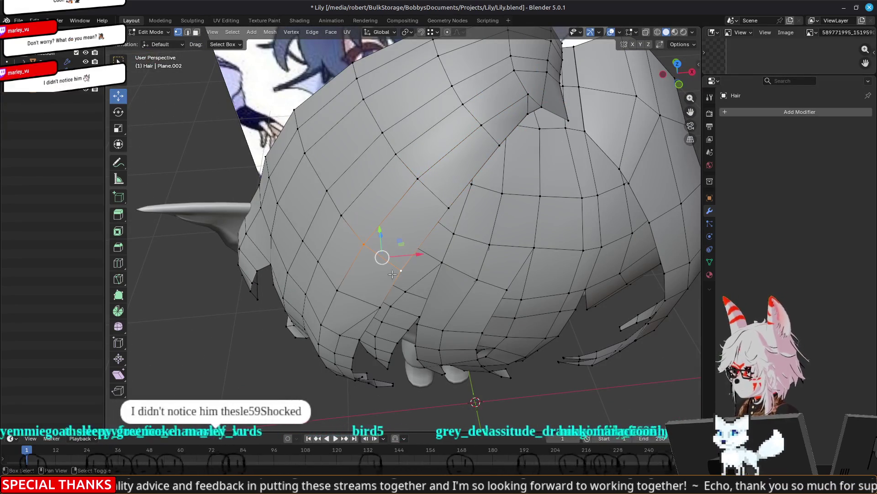
key("m")
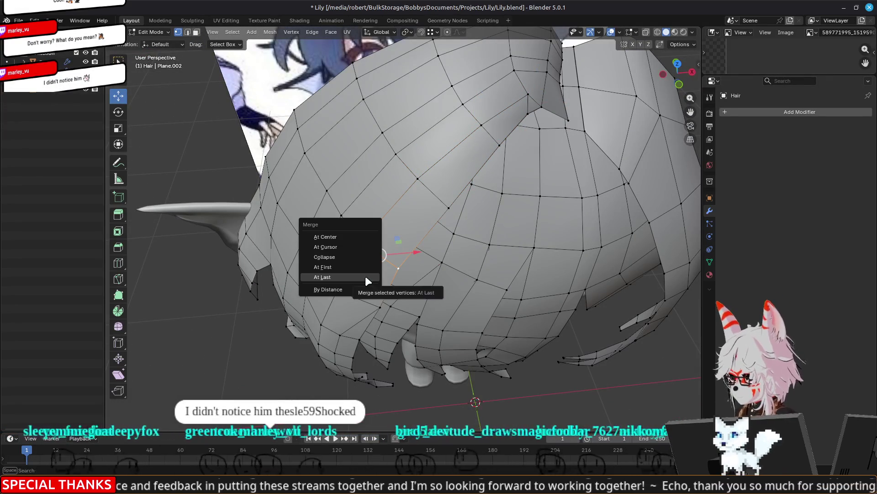
left_click(356, 284)
mouse_move(341, 287)
middle_mouse_down()
mouse_move(407, 254)
mouse_move(425, 194)
middle_mouse_up()
key("g")
left_click(444, 174)
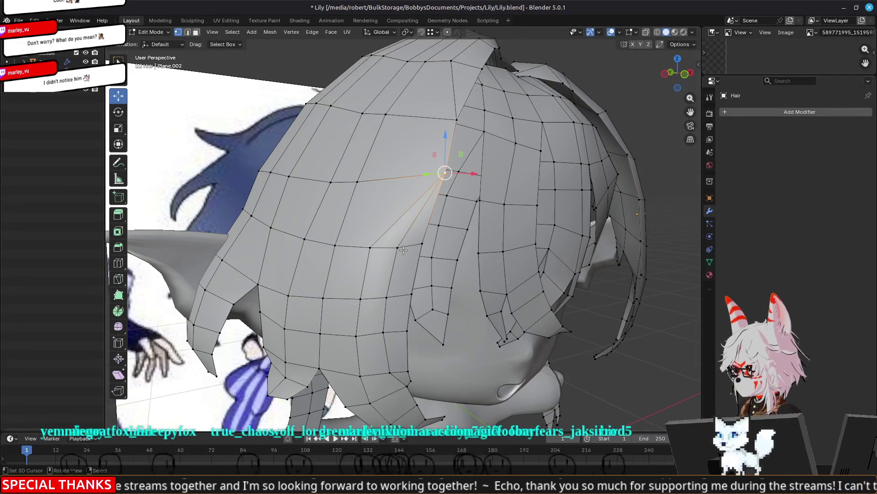
Reposition several front fringe vertices slightly right to refine the bangs over the face
mouse_move(389, 312)
middle_mouse_down()
mouse_move(394, 213)
mouse_move(368, 195)
mouse_move(414, 201)
middle_mouse_up()
key("g")
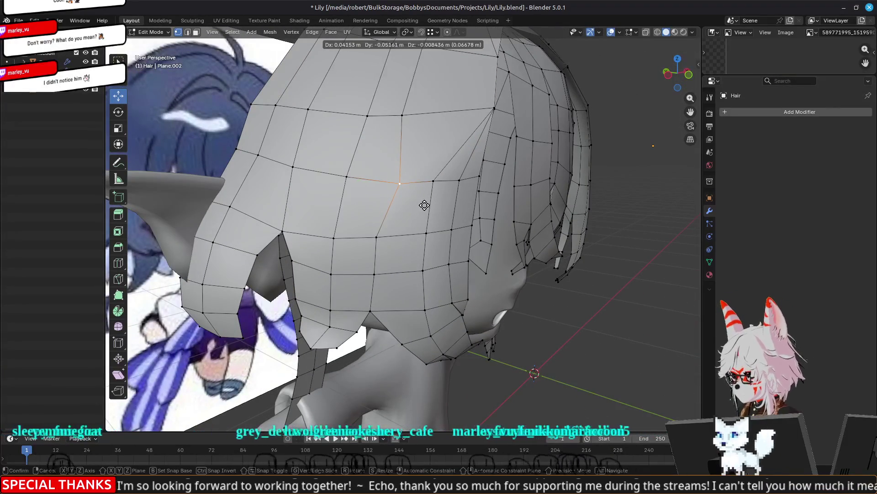
left_click(421, 204)
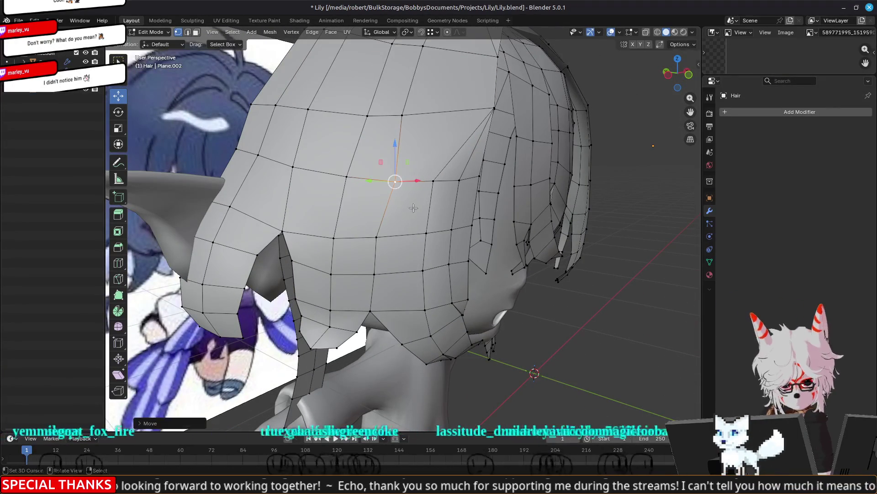
left_click(375, 239)
key("g")
left_click(392, 233)
left_click(370, 280)
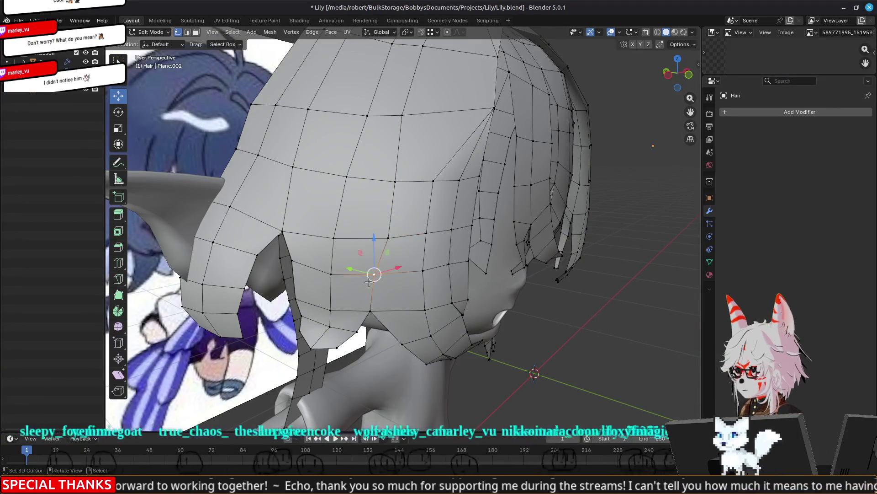
key("g")
left_click(389, 281)
middle_click_drag(497, 208, 468, 214)
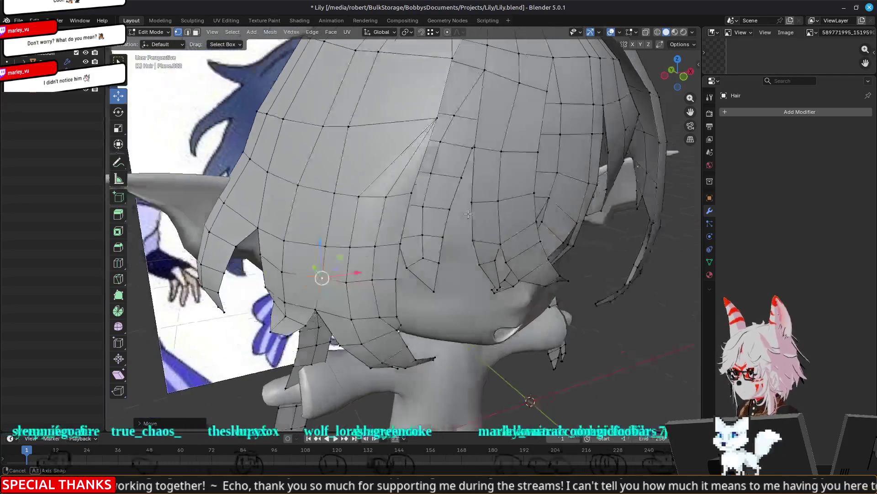
left_click(414, 191)
Dissolve the extra edge on the front of the hair
key("3")
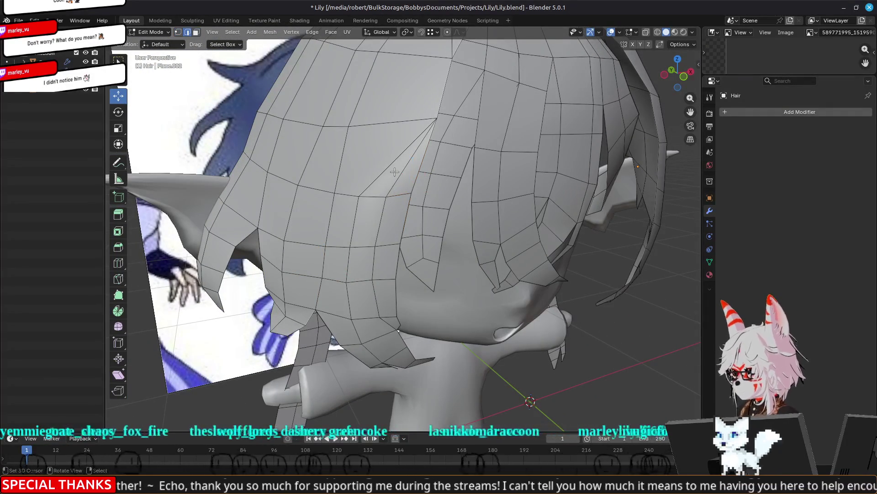
key("x")
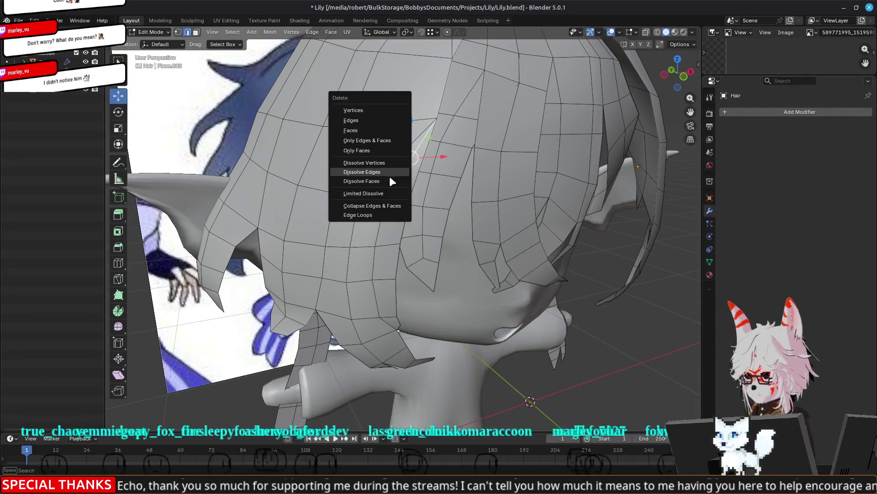
left_click(381, 173)
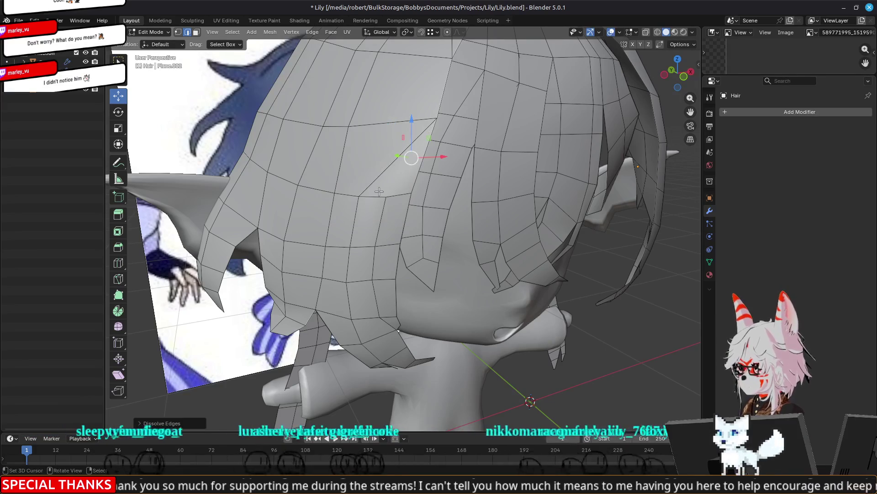
Reposition a front hair vertex with two successive moves
key("1")
left_click(358, 195)
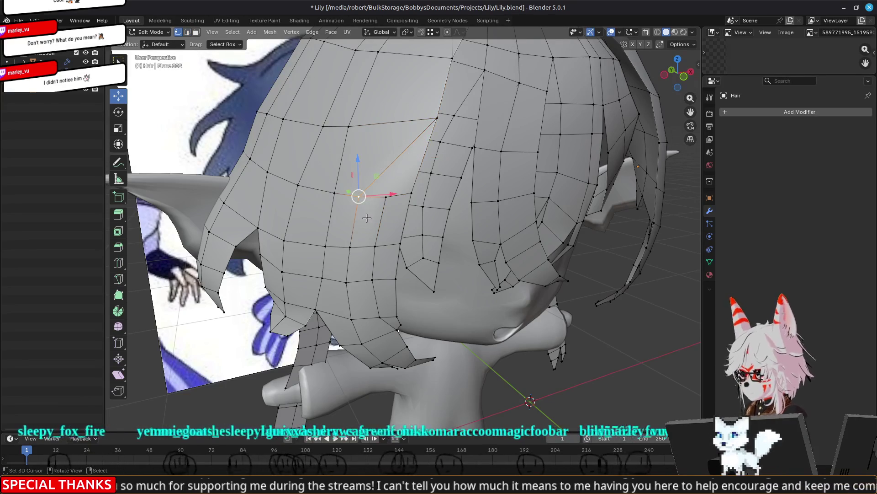
key("g")
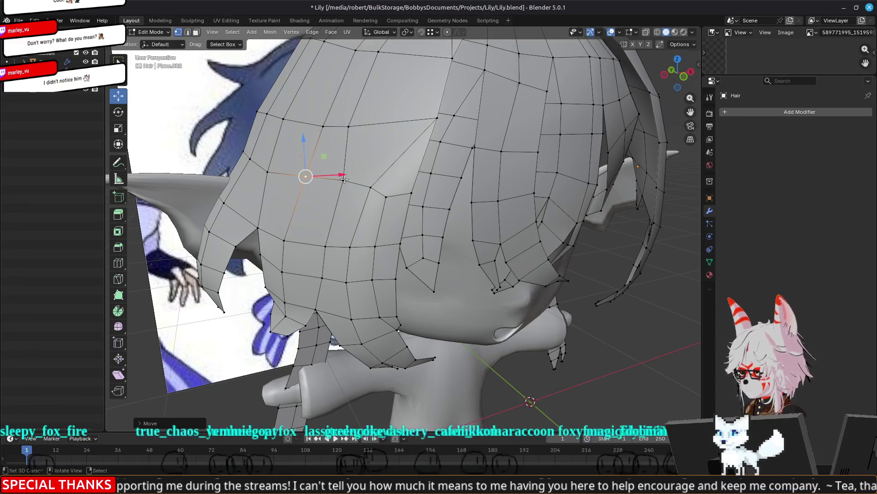
middle_click_drag(361, 126, 369, 182, "alt")
left_click(388, 186)
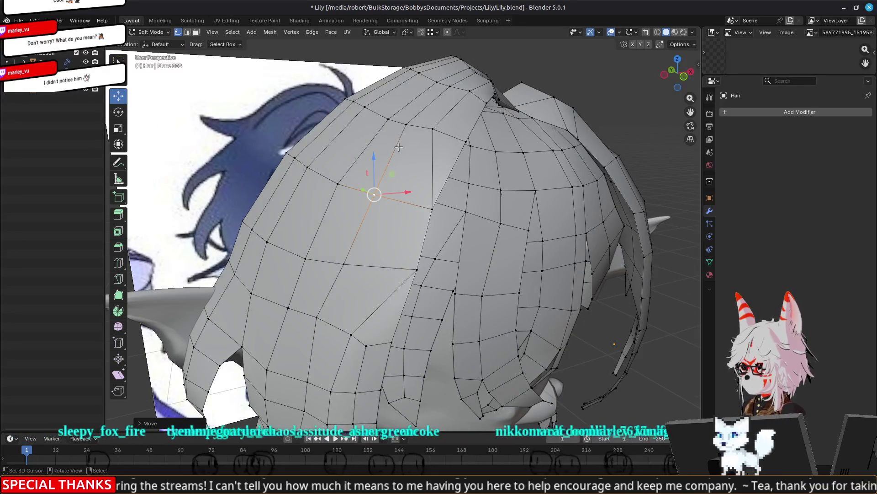
middle_click_drag(434, 132, 454, 204)
key("g")
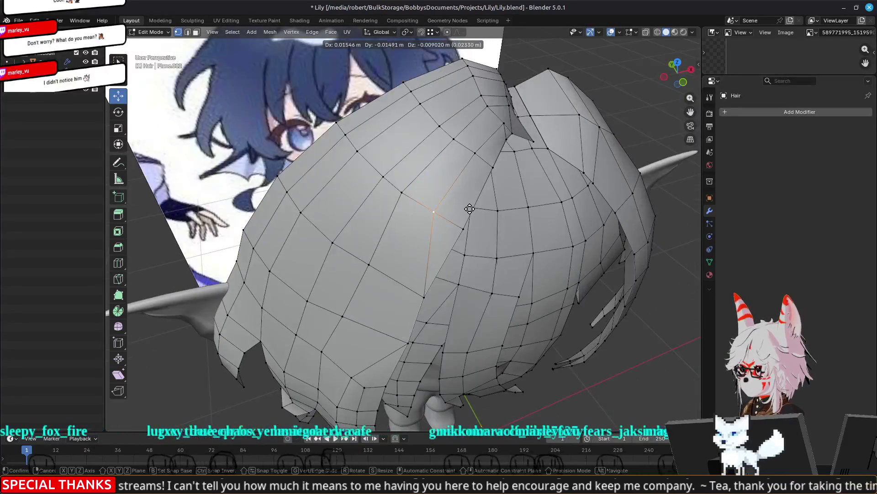
left_click(471, 209)
mouse_move(471, 208)
middle_mouse_down()
mouse_move(413, 240)
mouse_move(459, 183)
middle_mouse_up()
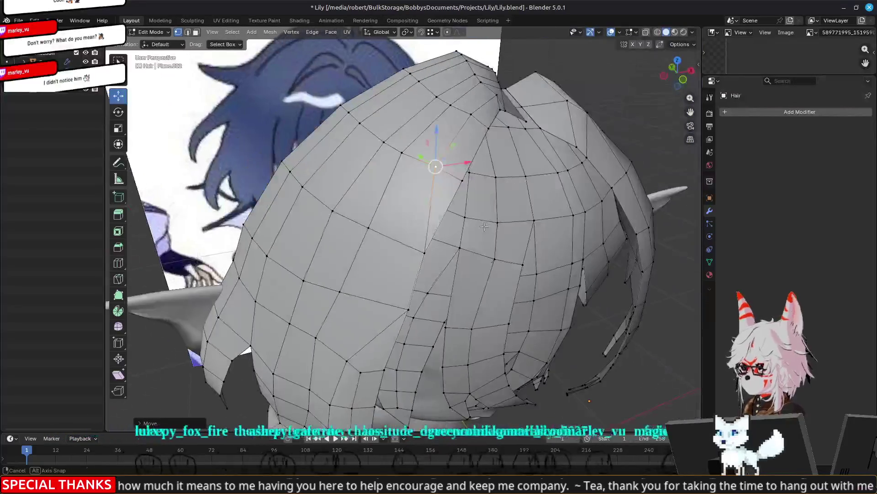
Merge the stray crown vertex onto its upper neighbour, then move the adjacent vertex
key("m")
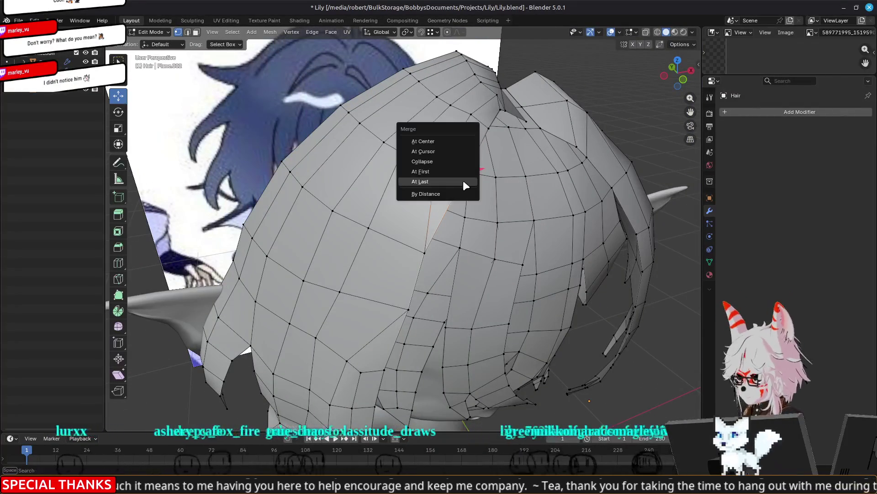
left_click(463, 180)
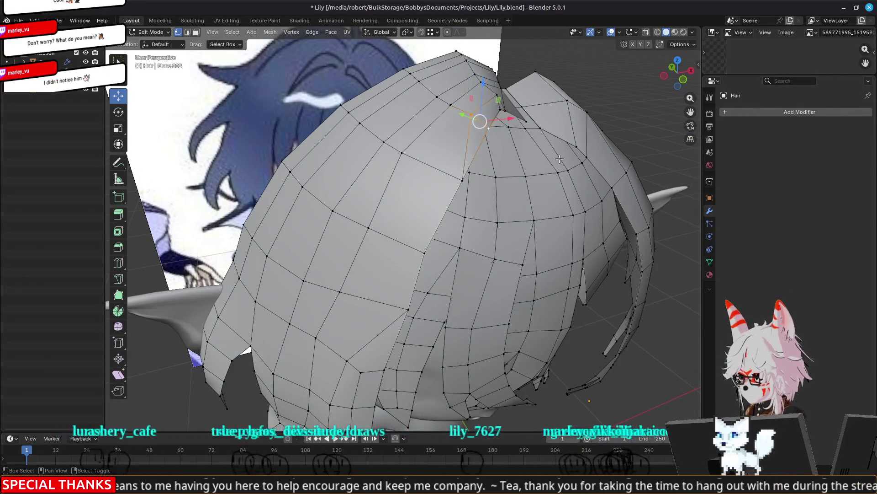
mouse_move(559, 159)
middle_mouse_down()
mouse_move(427, 168)
mouse_move(416, 192)
mouse_move(446, 230)
middle_mouse_up()
key("g")
left_click(447, 241)
mouse_move(425, 295)
middle_mouse_down()
mouse_move(481, 316)
mouse_move(422, 214)
middle_mouse_up()
left_click(420, 208)
Move the side hair vertex down and then further left
key("g")
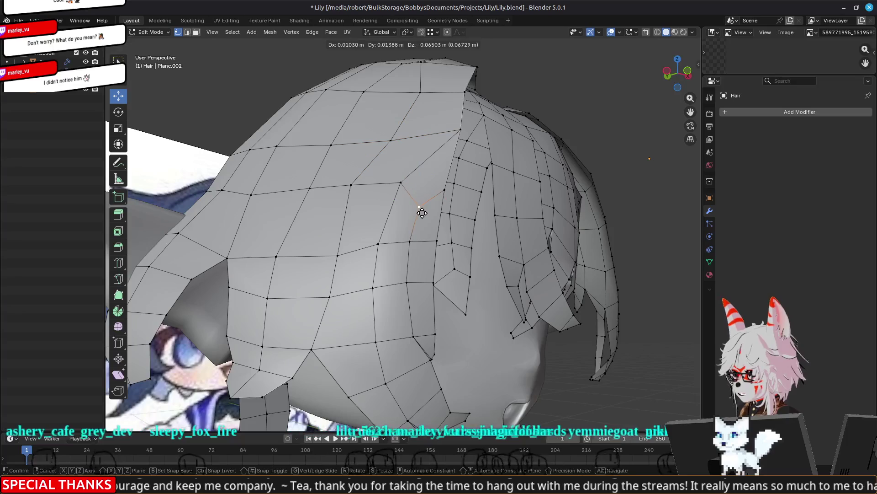
left_click(418, 211)
key("g")
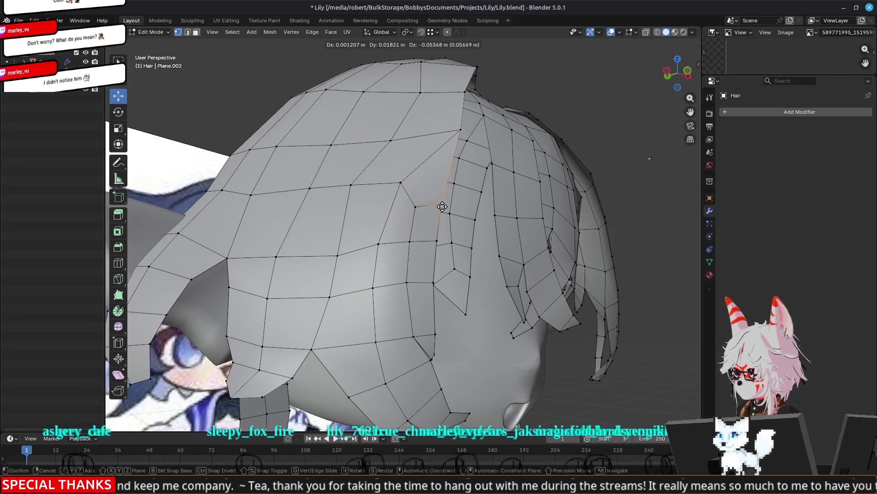
left_click(416, 259)
key("g")
left_click(396, 258)
middle_click_drag(396, 258, 507, 289)
Edge-slide a front vertex left and a lower vertex right
left_click(414, 230)
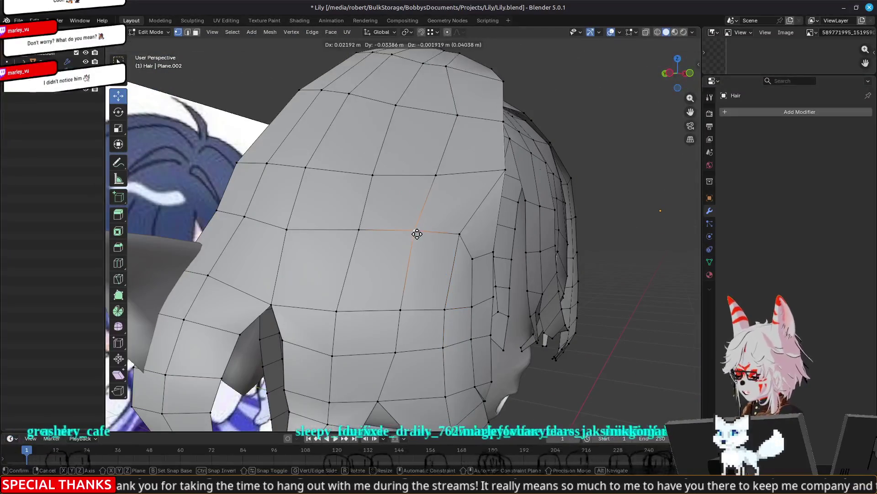
left_click(437, 177)
key("g")
key("g")
left_click(432, 181)
left_click(459, 234)
key("g")
key("g")
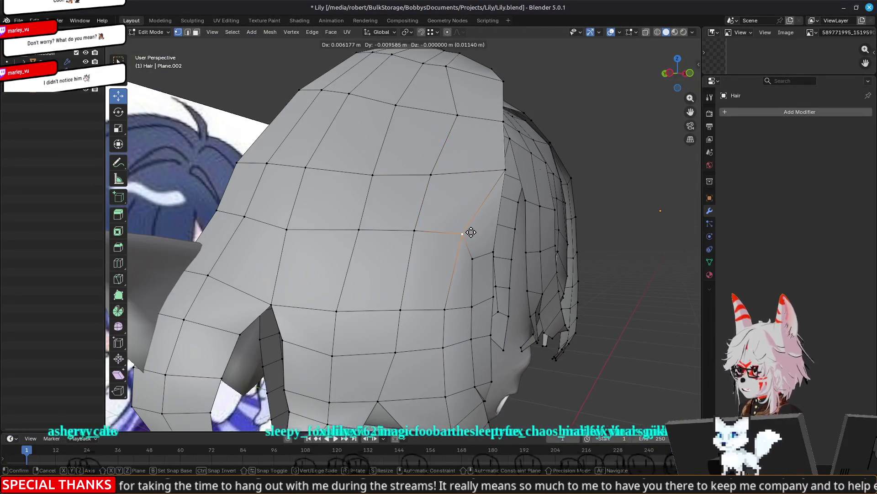
left_click(476, 182)
mouse_move(474, 116)
middle_mouse_down()
mouse_move(450, 110)
mouse_move(434, 167)
mouse_move(343, 180)
mouse_move(377, 193)
middle_mouse_up()
Move another crown vertex twice into its new spot
key("g")
left_click(473, 115)
key("g")
left_click(435, 170)
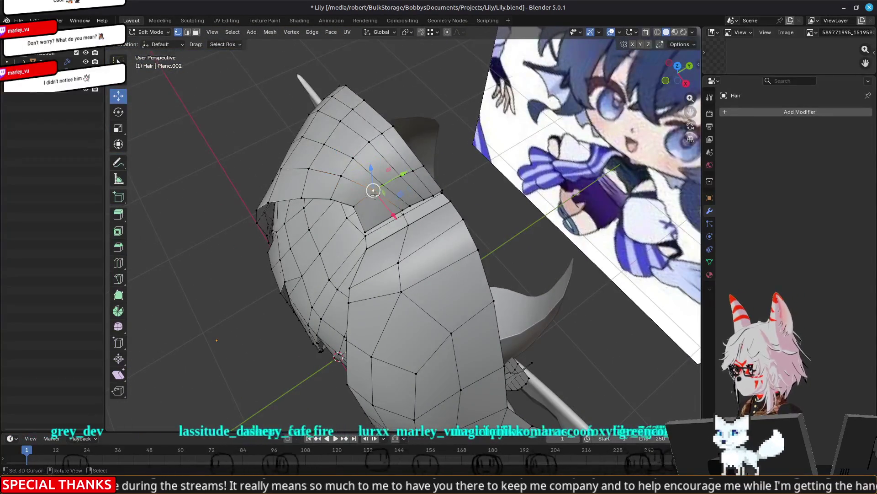
Nudge one more vertex by the parting gap and reframe the whole hair dome
scroll(374, 194, "up", 6)
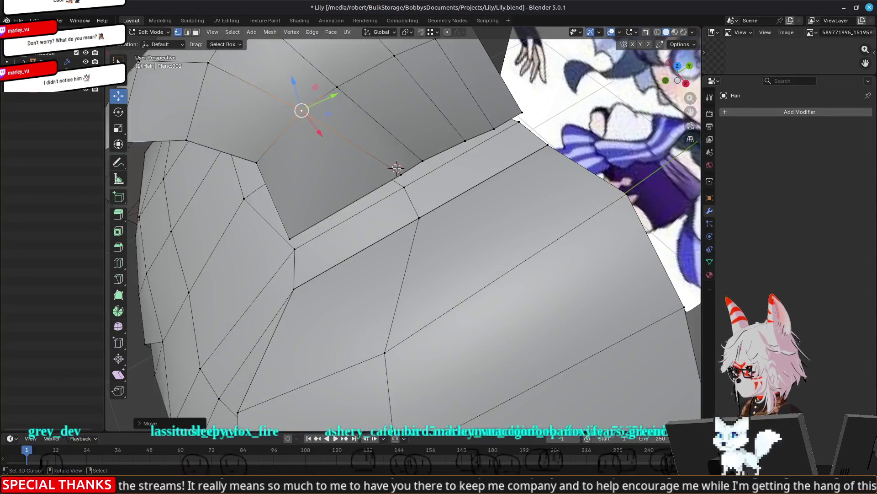
key("g")
left_click(407, 189)
scroll(402, 183, "down", 3)
mouse_move(392, 172)
middle_mouse_down()
mouse_move(391, 201)
mouse_move(418, 139)
mouse_move(399, 165)
mouse_move(457, 244)
mouse_move(347, 220)
middle_mouse_up()
scroll(399, 165, "down", 5)
scroll(198, 212, "up", 5)
middle_click_drag(199, 211, 405, 194, "shift")
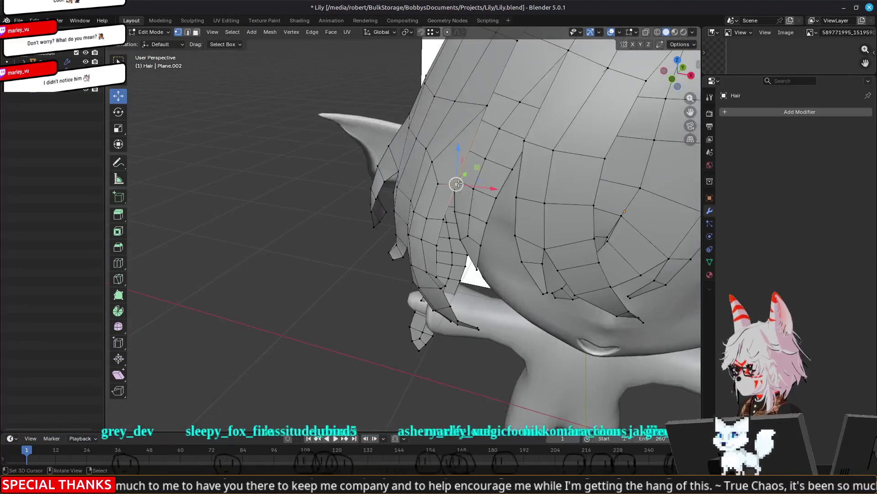
Nudge the selected hair vertex left, then move one up and left
middle_click_drag(454, 176, 440, 216)
mouse_move(437, 200)
left_mouse_down()
mouse_move(424, 179)
mouse_move(423, 194)
left_mouse_up()
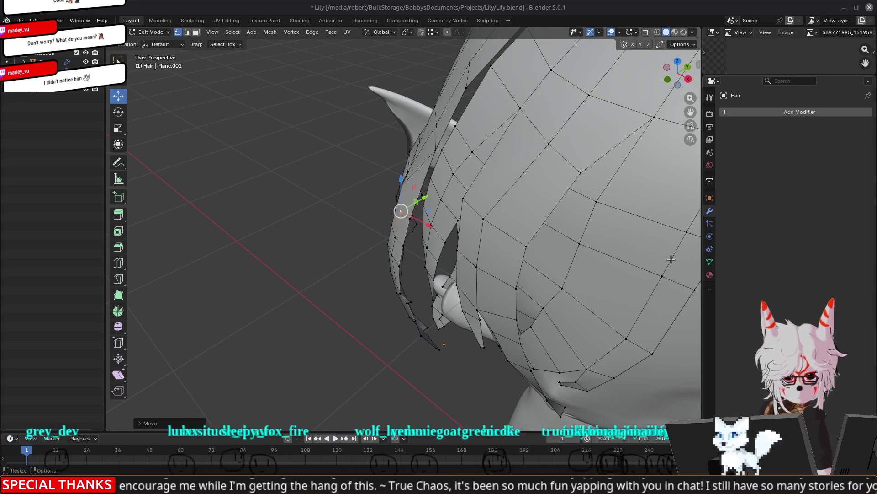
mouse_move(294, 257)
middle_mouse_down()
mouse_move(317, 257)
mouse_move(292, 249)
mouse_move(297, 268)
middle_mouse_up()
mouse_move(499, 169)
middle_mouse_down()
mouse_move(524, 146)
mouse_move(480, 173)
middle_mouse_up()
middle_click_drag(450, 131, 545, 149)
key("g")
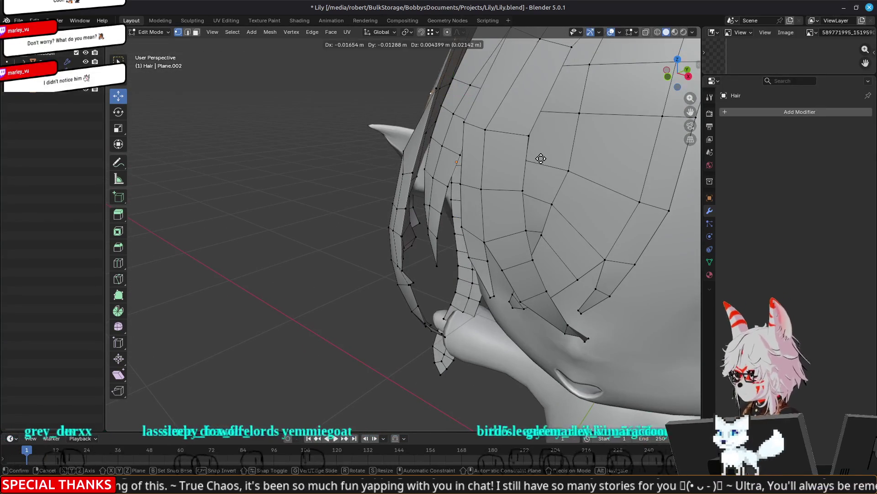
left_click(485, 123)
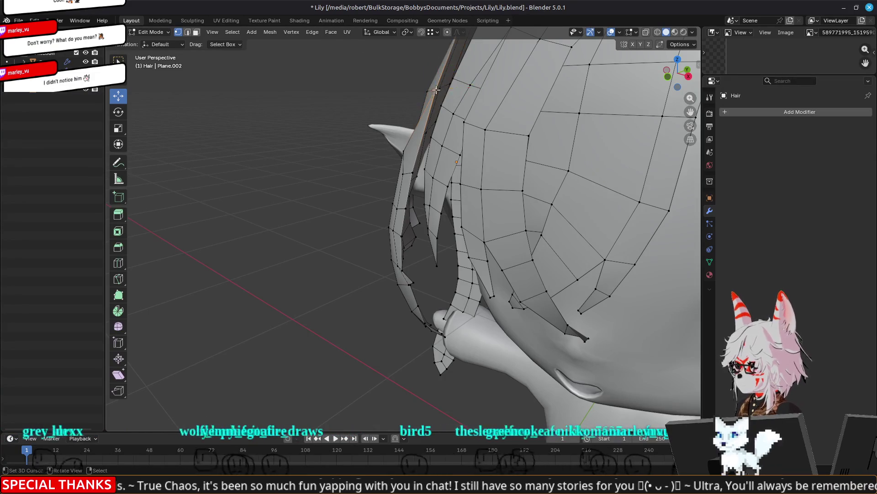
Reposition two fringe vertices, checking each from a new angle
mouse_move(437, 90)
middle_mouse_down()
mouse_move(395, 160)
mouse_move(481, 280)
mouse_move(471, 279)
middle_mouse_up()
mouse_move(518, 191)
middle_mouse_down()
mouse_move(480, 231)
mouse_move(479, 224)
middle_mouse_up()
key("g")
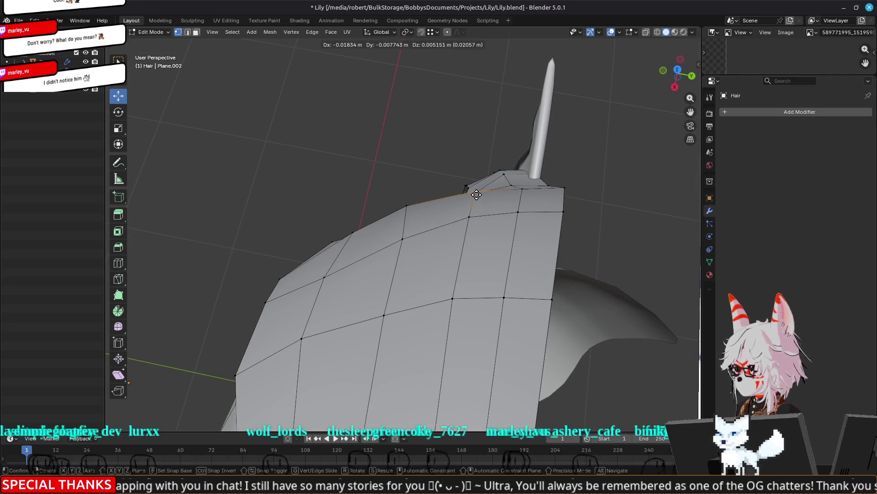
left_click(530, 186)
mouse_move(529, 186)
middle_mouse_down()
mouse_move(437, 147)
mouse_move(501, 192)
middle_mouse_up()
key("g")
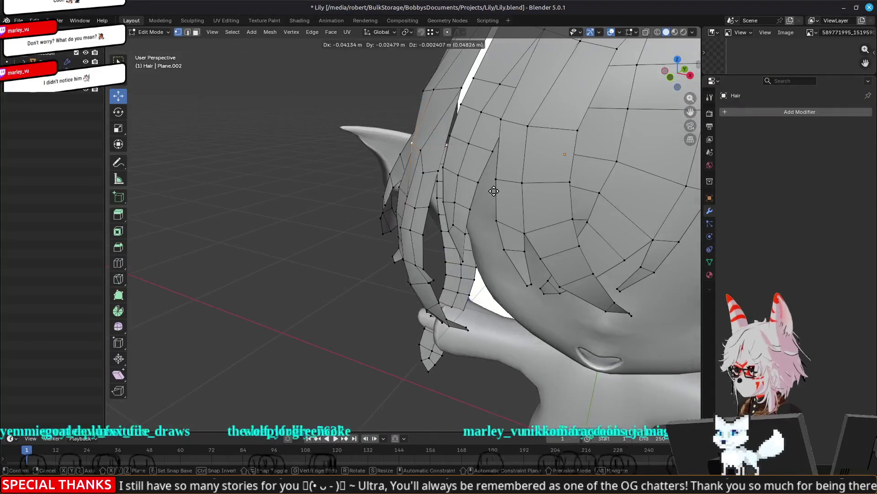
left_click(496, 191)
Select another fringe vertex and settle it slightly further left
mouse_move(429, 156)
middle_mouse_down()
mouse_move(379, 218)
mouse_move(402, 196)
middle_mouse_up()
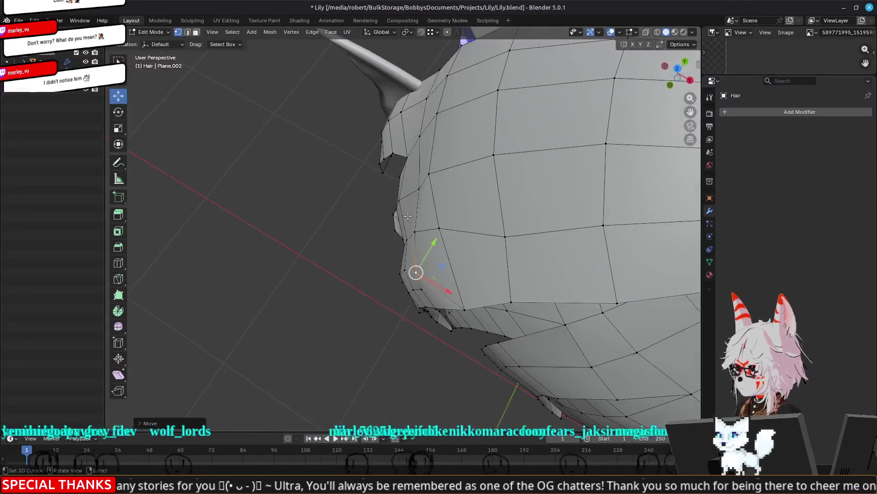
left_click(416, 188)
key("g")
left_click(507, 210)
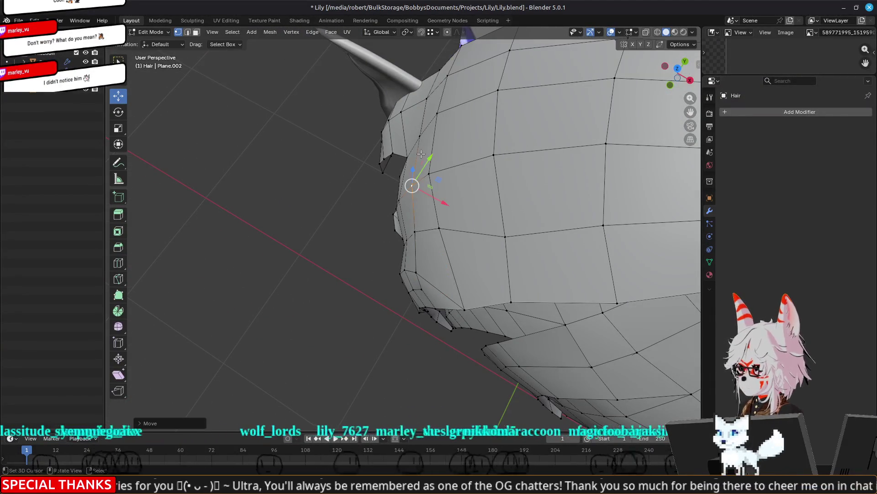
key("g")
left_click(417, 115)
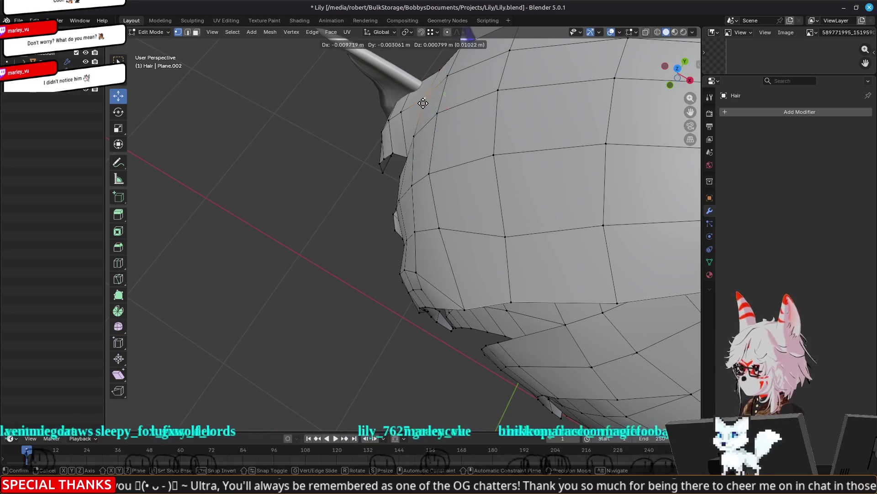
left_click(423, 102)
Return to Object Mode with a front view of the character
scroll(424, 103, "down", 6)
mouse_move(424, 103)
middle_mouse_down()
mouse_move(460, 198)
mouse_move(457, 247)
mouse_move(429, 292)
mouse_move(459, 287)
middle_mouse_up()
key("Tab")
scroll(470, 223, "up", 4)
Switch the viewport to Material Preview and orbit toward the character's face
key("z")
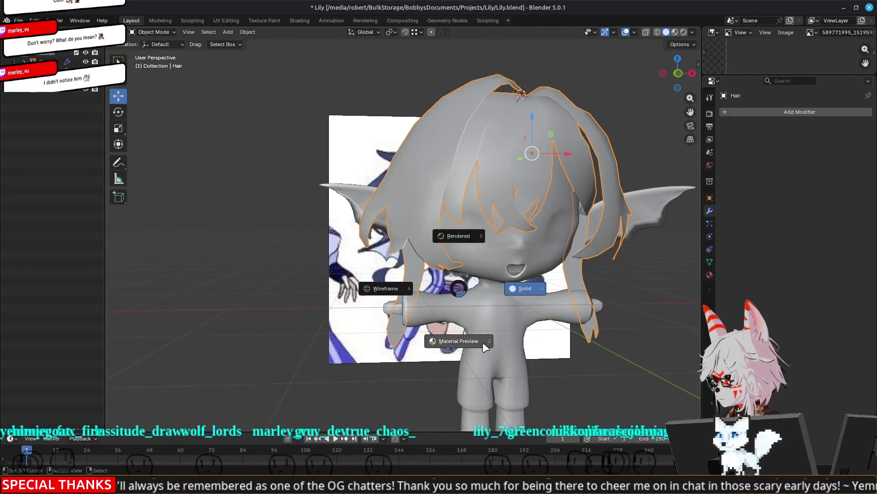
left_click(483, 342)
scroll(481, 342, "down", 2)
mouse_move(482, 341)
middle_mouse_down()
mouse_move(340, 331)
mouse_move(590, 340)
mouse_move(531, 350)
mouse_move(629, 334)
mouse_move(490, 335)
mouse_move(487, 328)
mouse_move(593, 360)
mouse_move(480, 333)
mouse_move(274, 349)
mouse_move(352, 345)
mouse_move(365, 333)
middle_mouse_up()
scroll(489, 329, "up", 5)
scroll(478, 328, "down", 5)
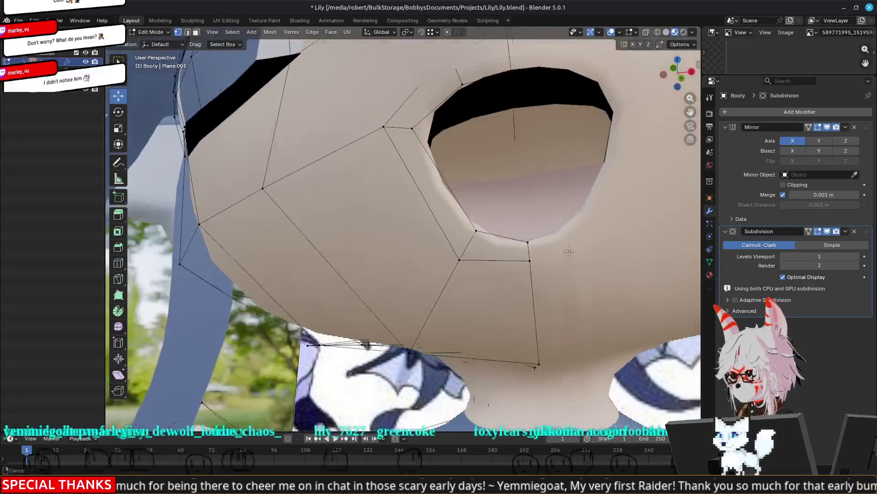
Use wireframe shading to align the face with the reference, then return to material preview
middle_click_drag(569, 251, 479, 98)
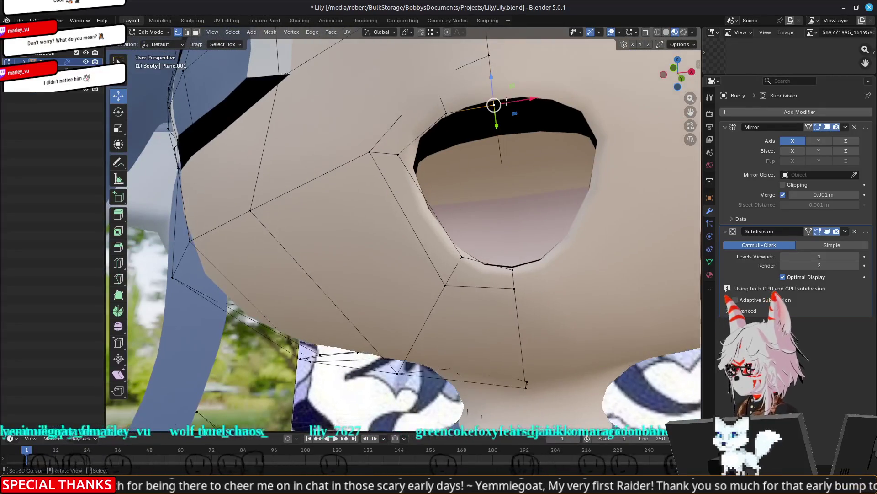
key("z")
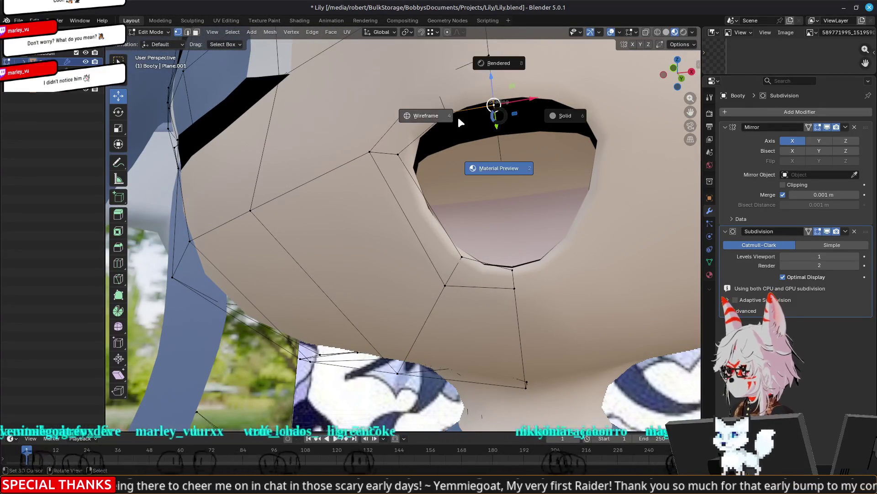
left_click(461, 121)
middle_click_drag(509, 138, 500, 149)
middle_click_drag(292, 323, 533, 246)
key("z")
left_click(526, 297)
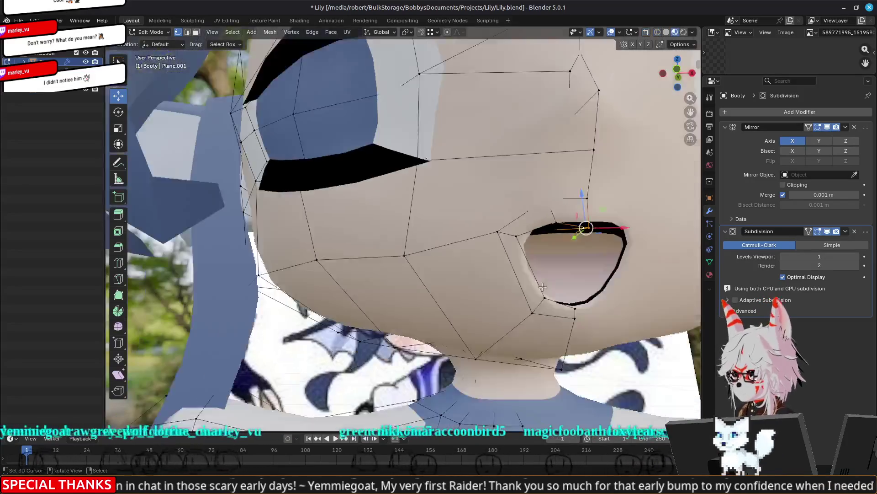
Raise the top mouth vertex along Z, then leave and re-enter Edit Mode
key("g")
key("z")
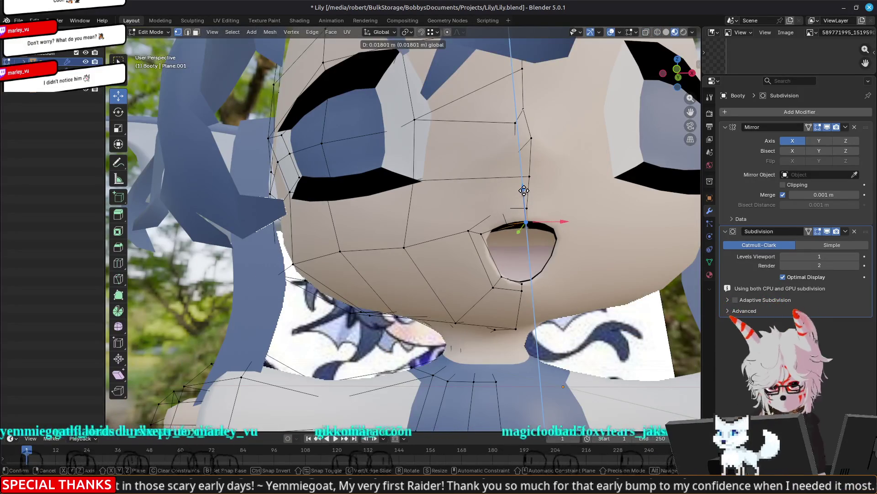
left_click(524, 190)
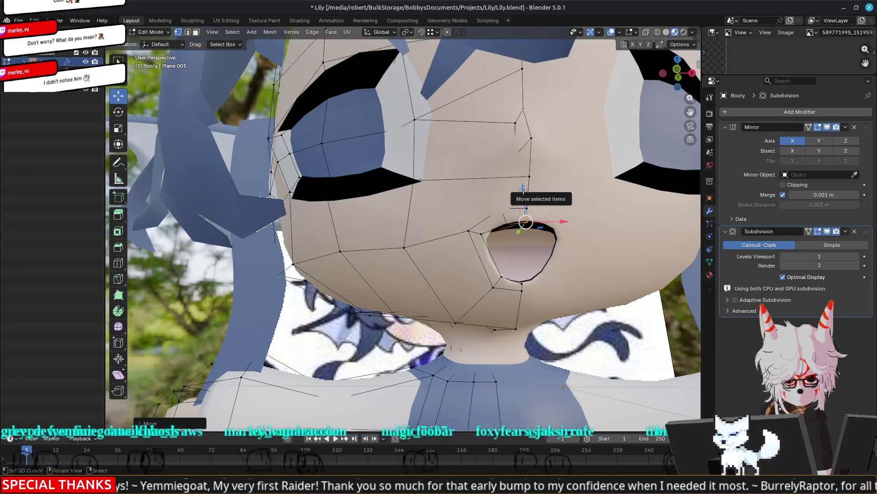
key("Tab")
scroll(523, 188, "down", 8)
mouse_move(523, 192)
middle_mouse_down()
mouse_move(536, 215)
mouse_move(554, 205)
mouse_move(539, 243)
mouse_move(522, 248)
mouse_move(522, 240)
middle_mouse_up()
scroll(537, 247, "up", 8)
key("Tab")
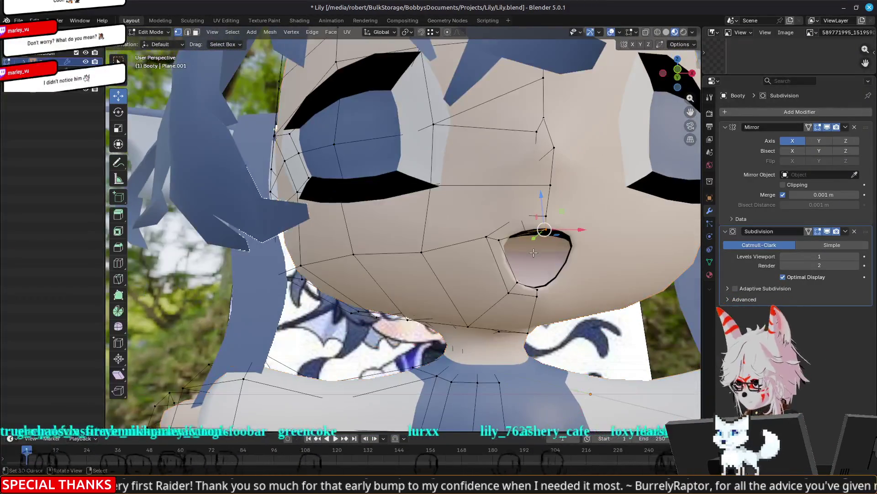
key("Tab")
key("Tab")
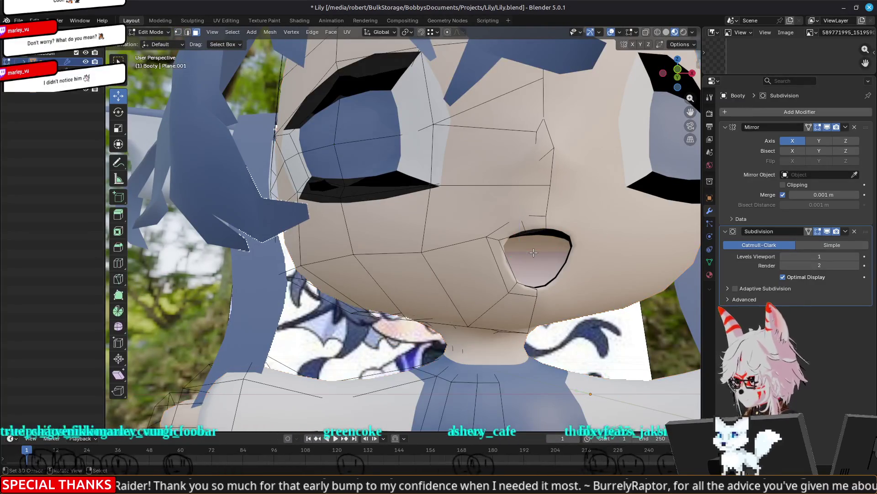
Switch to solid shading and select the two faces inside the mouth
key("z")
left_click(481, 251)
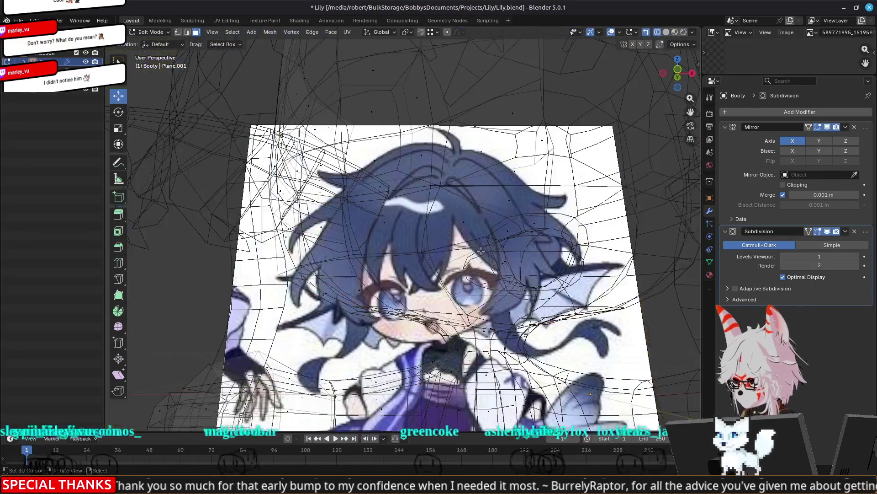
key("z")
left_click(609, 253)
middle_click_drag(594, 250, 363, 183)
left_click(388, 187)
left_click(386, 209, "shift")
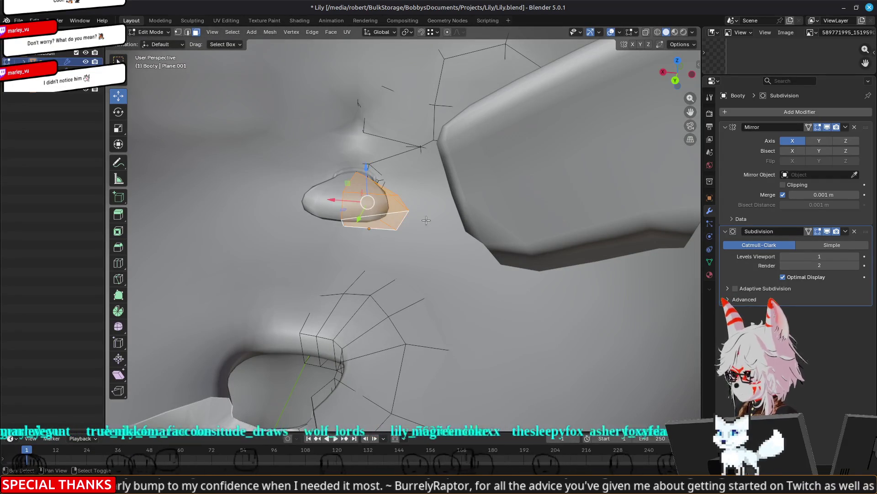
left_click(710, 275)
Change Material.003's base colour to salmon red in material preview
mouse_move(640, 265)
middle_mouse_down()
mouse_move(574, 240)
mouse_move(608, 283)
middle_mouse_up()
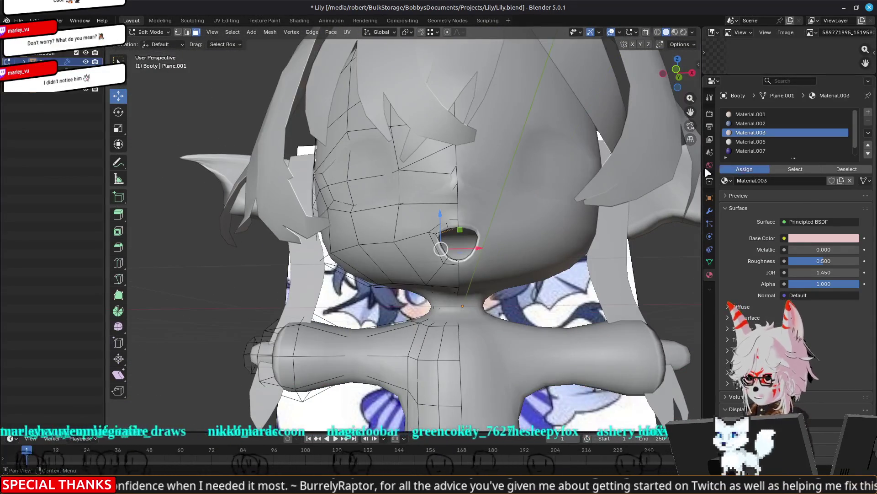
key("z")
left_click(569, 230)
scroll(565, 226, "up", 5)
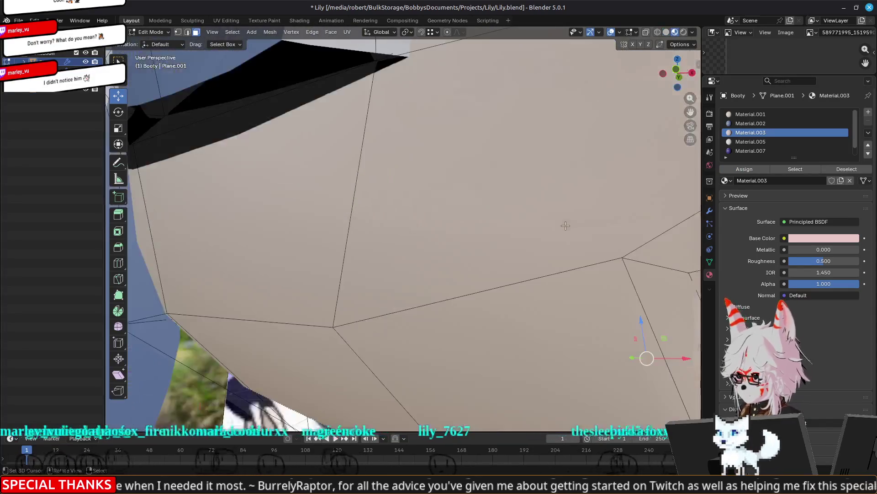
scroll(565, 225, "down", 5)
middle_click_drag(589, 231, 726, 243)
left_click(803, 238)
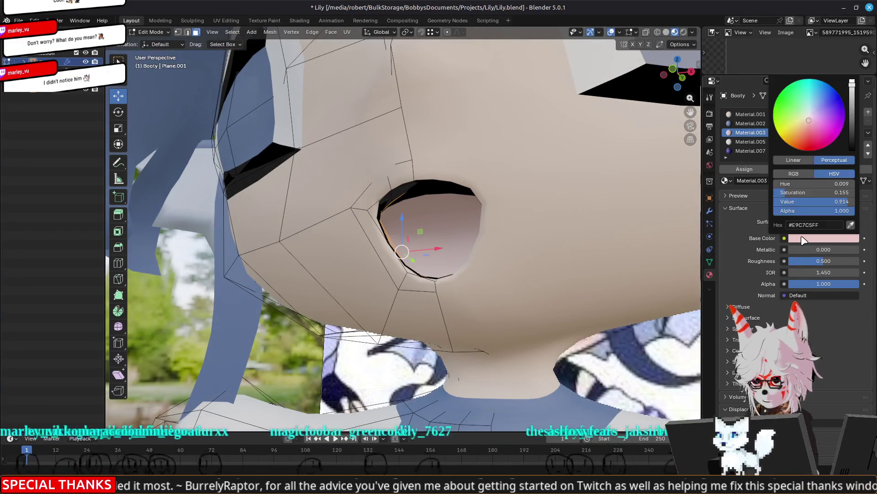
left_click(805, 132)
Return to Object Mode, orbit the character, and open the hair mesh for editing
key("Tab")
middle_click_drag(457, 192, 471, 208)
scroll(503, 219, "down", 10)
mouse_move(547, 233)
middle_mouse_down()
mouse_move(575, 252)
mouse_move(570, 280)
mouse_move(622, 272)
mouse_move(585, 284)
middle_mouse_up()
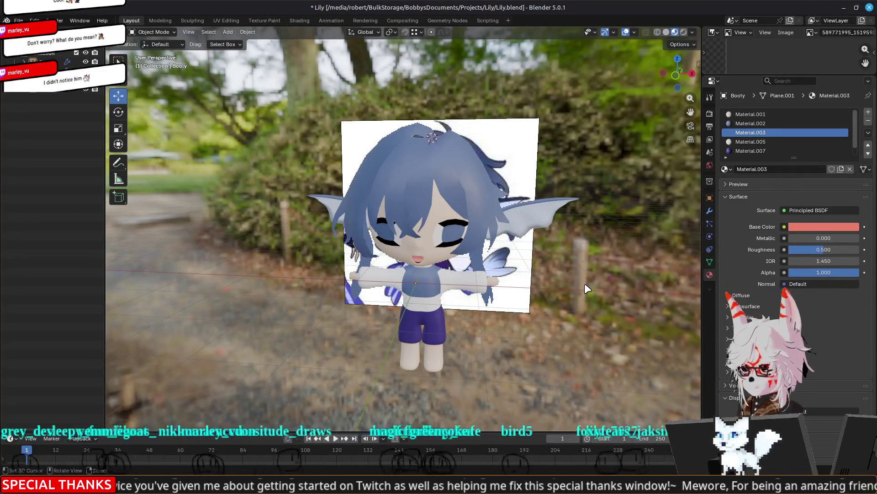
mouse_move(585, 284)
middle_mouse_down()
mouse_move(431, 252)
mouse_move(537, 294)
mouse_move(494, 300)
mouse_move(430, 274)
mouse_move(447, 238)
mouse_move(424, 277)
mouse_move(319, 307)
mouse_move(327, 267)
mouse_move(360, 289)
mouse_move(402, 279)
mouse_move(351, 347)
middle_mouse_up()
left_click(349, 206)
key("Tab")
Dissolve the selected hair edges, merging their faces
mouse_move(348, 206)
middle_mouse_down()
mouse_move(311, 219)
mouse_move(301, 188)
mouse_move(504, 220)
middle_mouse_up()
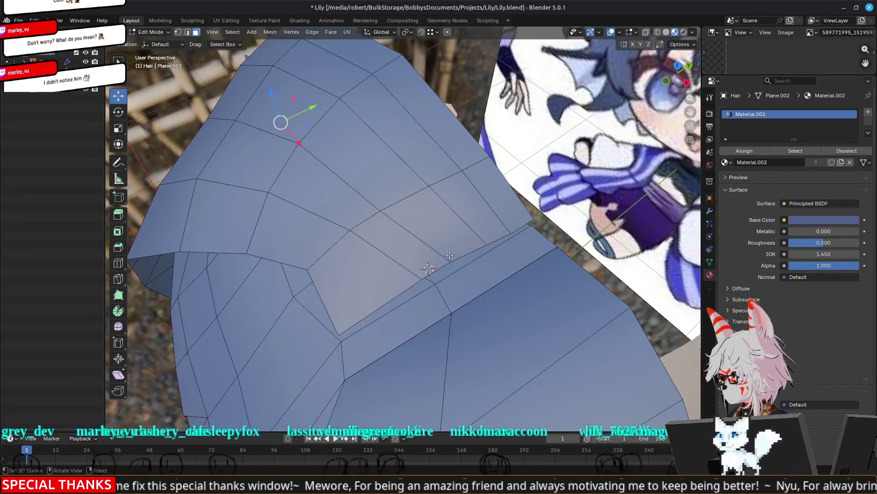
middle_click_drag(499, 267, 470, 264)
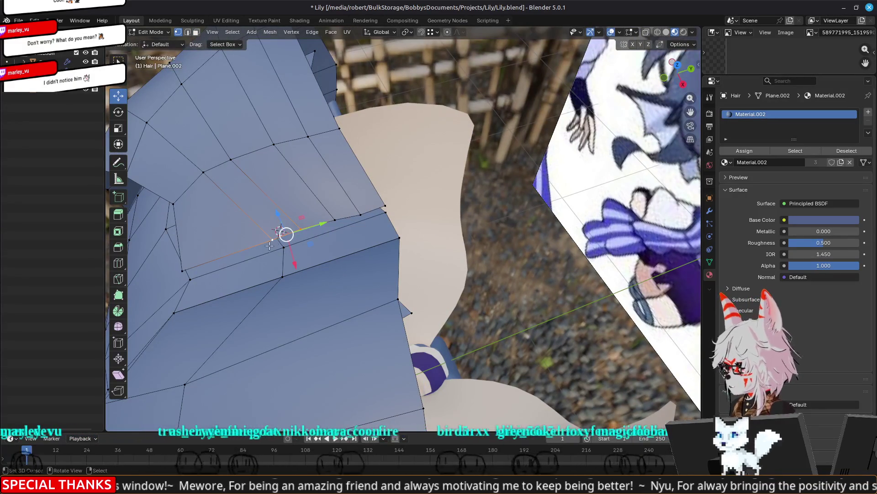
scroll(357, 212, "down", 5)
mouse_move(358, 213)
middle_mouse_down()
mouse_move(339, 188)
mouse_move(316, 182)
mouse_move(342, 186)
mouse_move(346, 205)
mouse_move(356, 197)
mouse_move(372, 204)
middle_mouse_up()
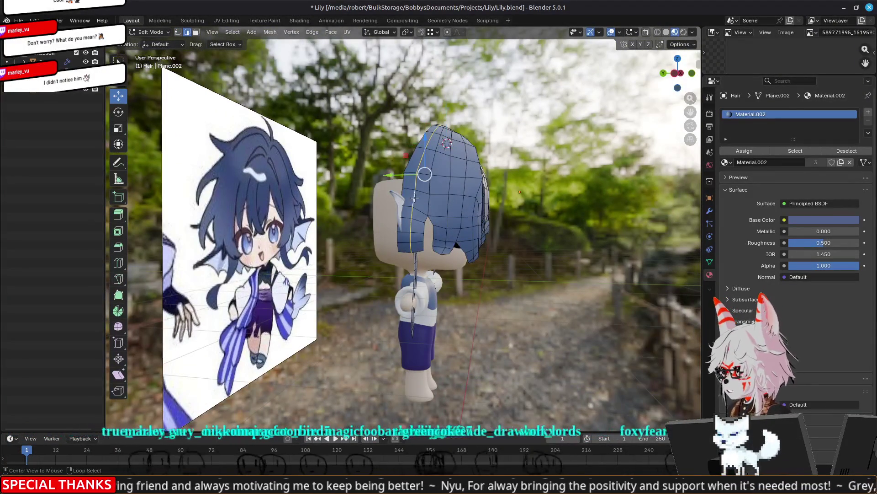
key("x")
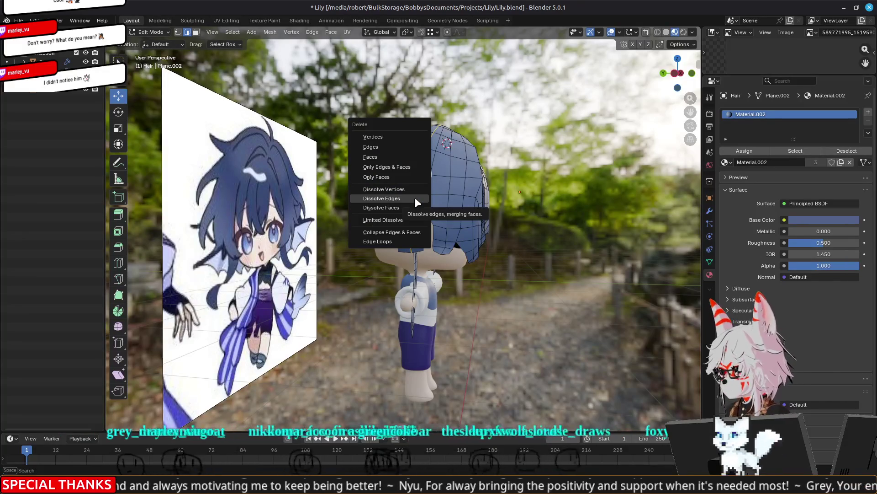
left_click(415, 198)
Shift the lower hair strand tip vertices sideways along X
mouse_move(448, 240)
middle_mouse_down()
mouse_move(464, 274)
mouse_move(463, 262)
middle_mouse_up()
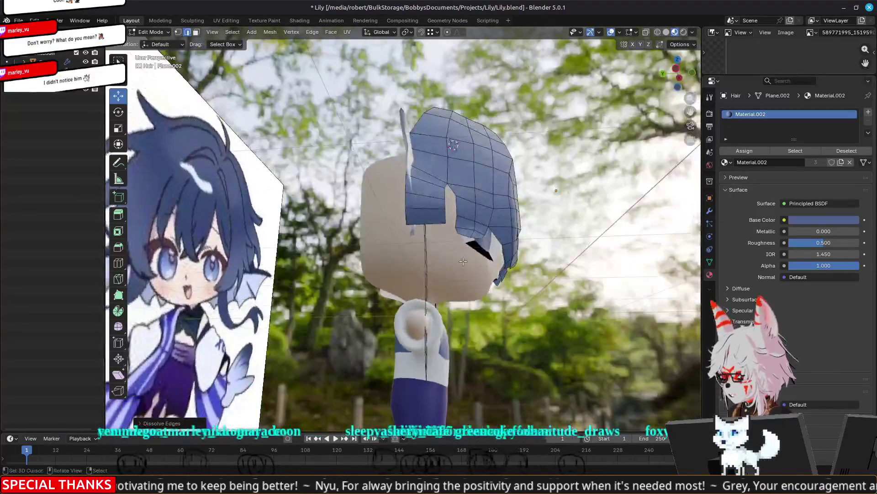
left_click(407, 223)
left_click_drag(377, 224, 402, 213)
middle_click_drag(412, 220, 436, 256)
scroll(436, 256, "up", 2)
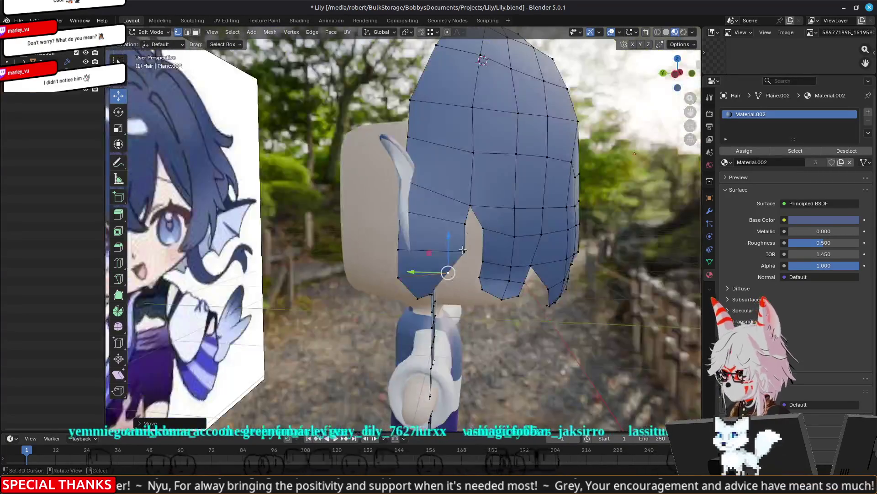
mouse_move(431, 251)
left_mouse_down()
mouse_move(456, 249)
mouse_move(471, 204)
mouse_move(465, 221)
mouse_move(432, 224)
left_mouse_up()
Slide several hair-tip vertices sideways along X to line up the strand
right_click(432, 224)
left_click_drag(379, 278, 383, 279)
left_click(393, 247)
left_click_drag(374, 248, 386, 249)
left_click_drag(378, 210, 384, 210)
left_click(412, 181)
left_click_drag(368, 180, 387, 182)
Check the hair from the face and top-back, then merge the selected vertices into one
key("Tab")
mouse_move(387, 182)
middle_mouse_down()
mouse_move(424, 240)
mouse_move(482, 262)
middle_mouse_up()
scroll(423, 240, "up", 2)
scroll(423, 239, "down", 3)
key("Tab")
middle_click_drag(558, 177, 415, 212)
scroll(416, 211, "up", 2)
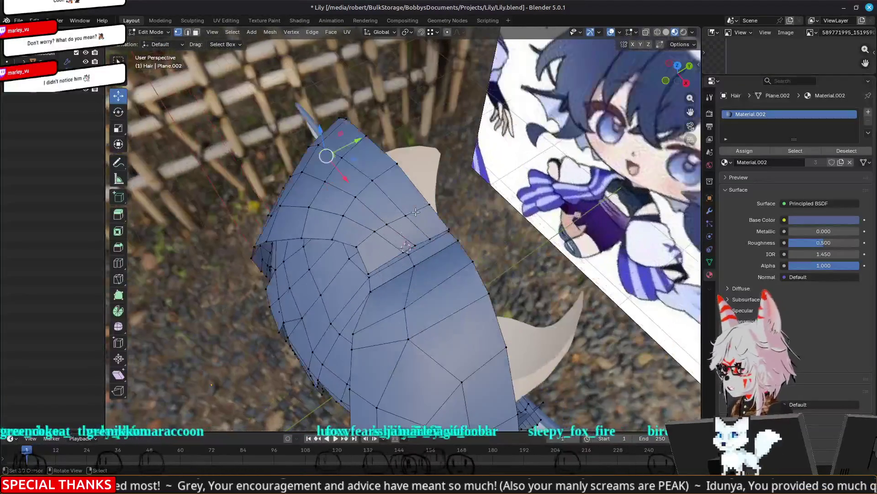
scroll(415, 212, "up", 3)
middle_click_drag(435, 253, 429, 250)
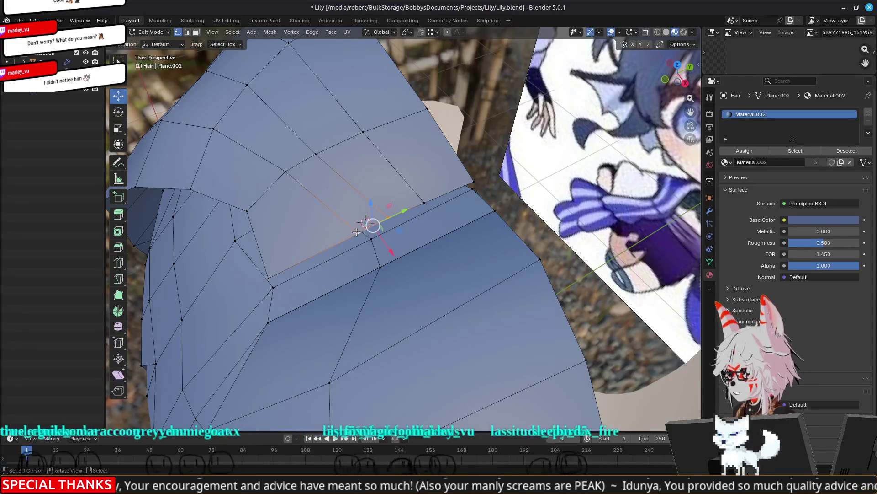
key("m")
left_click(356, 232)
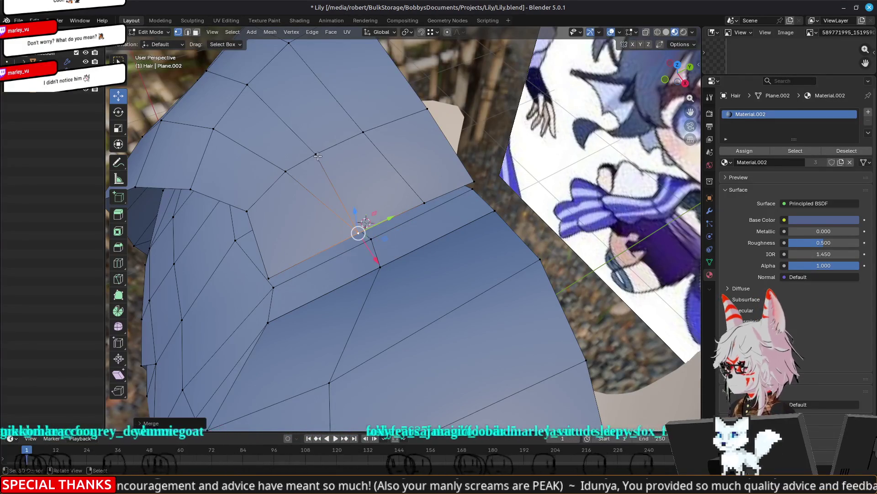
Snap a hair vertex onto its neighbour and merge the pair together
left_click(315, 153)
left_click(285, 170, "shift")
left_click(295, 167)
key("g")
left_click(471, 182)
left_click(378, 137)
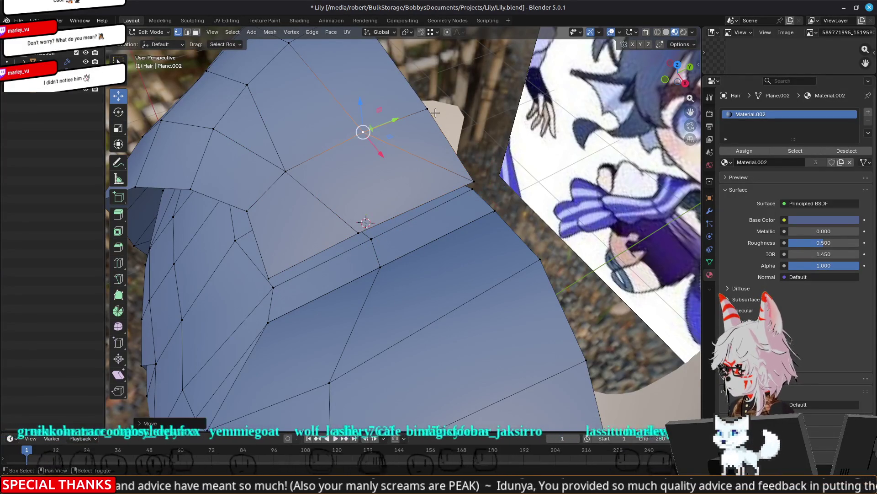
key("m")
left_click(339, 149)
Select further stray vertices on the top and sides of the hair
middle_click_drag(339, 150, 411, 206)
scroll(360, 171, "down", 5)
scroll(411, 206, "up", 3)
left_click(450, 243, "shift")
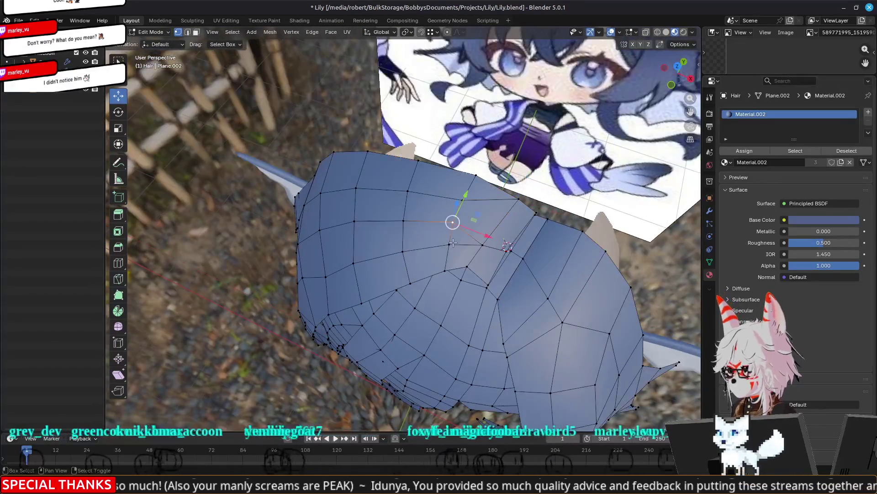
left_click(461, 201, "shift")
left_click(408, 191)
left_click(404, 220)
middle_click_drag(402, 246, 373, 254)
left_click(429, 176)
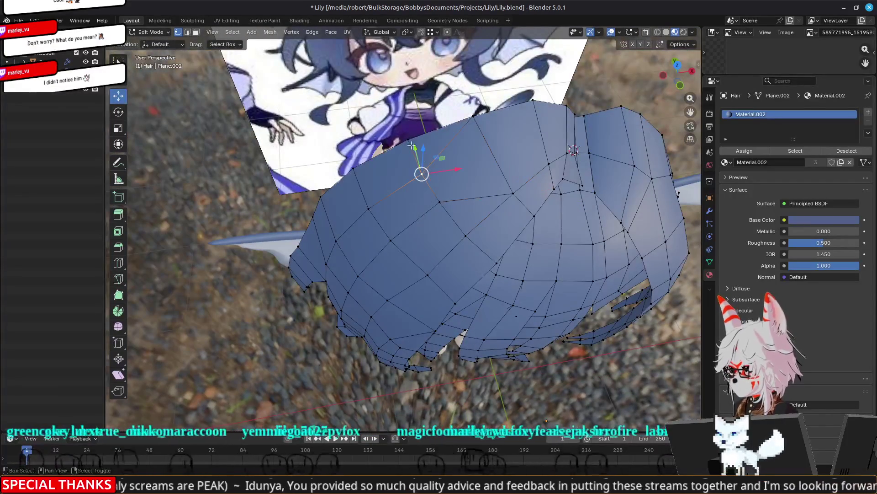
left_click(439, 201)
middle_click_drag(427, 255, 457, 224)
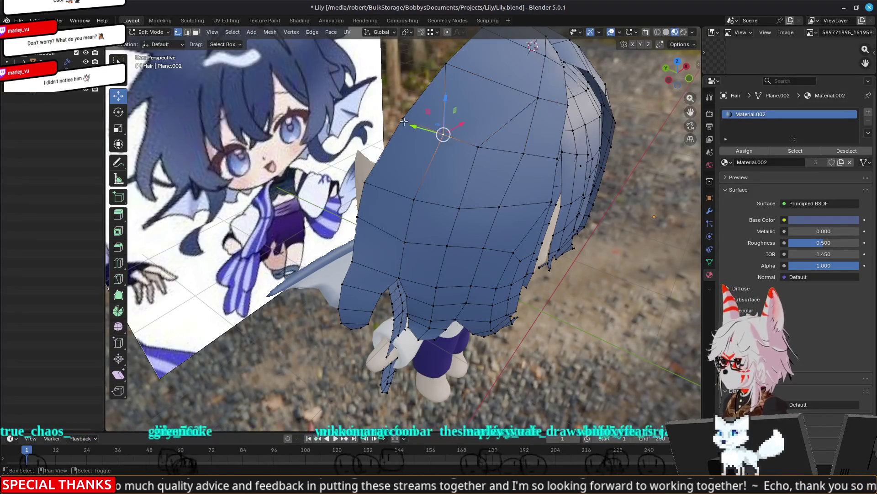
left_click(419, 130)
left_click(478, 147)
left_click(523, 152)
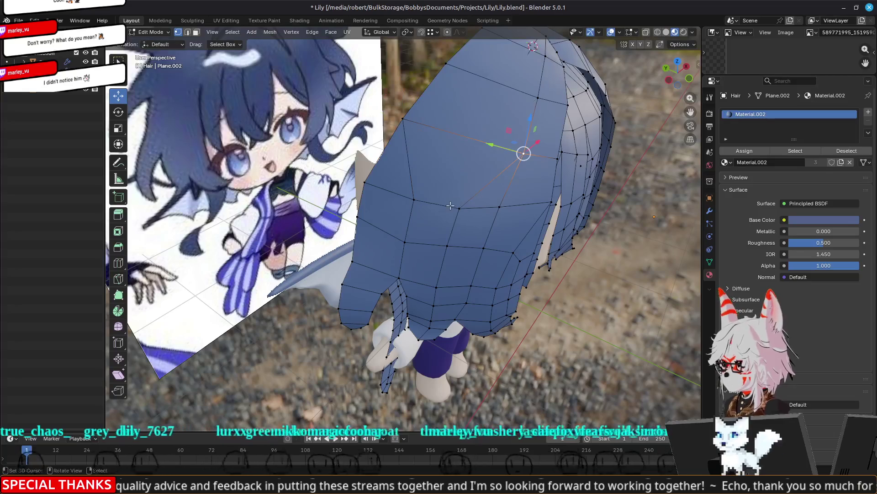
left_click(459, 208)
left_click(499, 207, "shift")
left_click(413, 199)
left_click(365, 183, "shift")
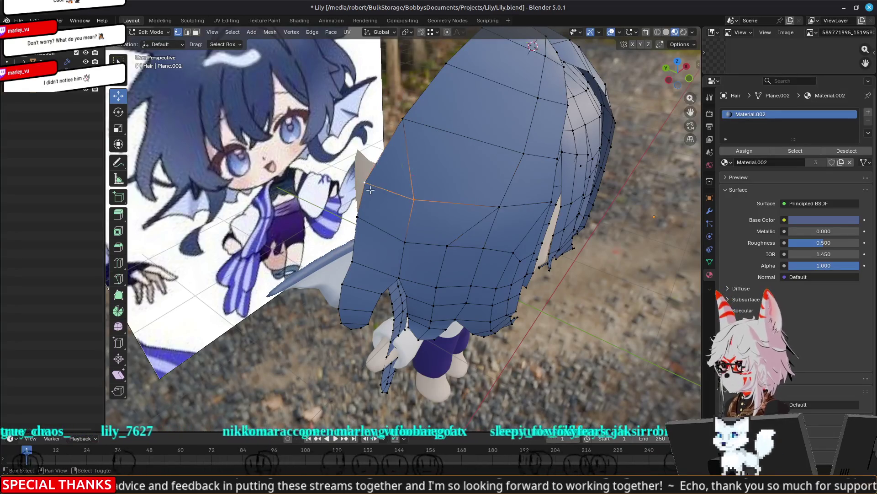
mouse_move(370, 190)
middle_mouse_down()
mouse_move(531, 190)
mouse_move(550, 215)
middle_mouse_up()
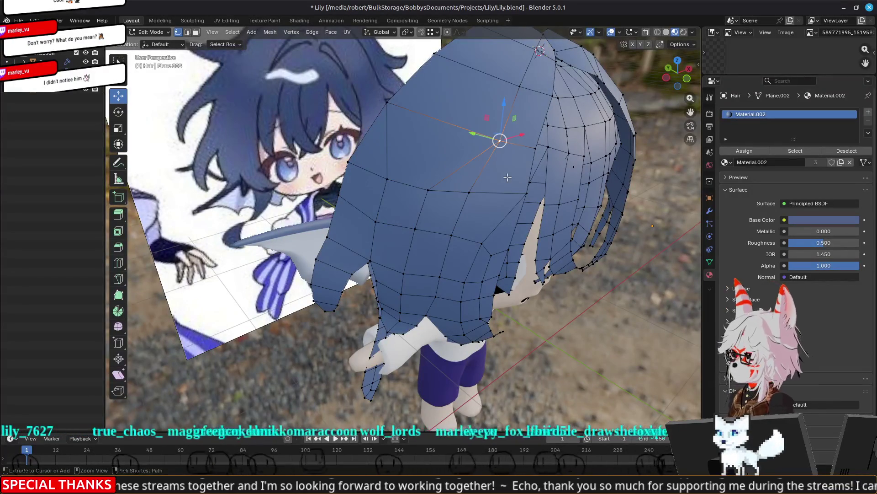
mouse_move(466, 101)
middle_mouse_down()
mouse_move(432, 158)
mouse_move(464, 132)
mouse_move(374, 221)
mouse_move(286, 245)
mouse_move(411, 186)
middle_mouse_up()
key("Tab")
key("Tab")
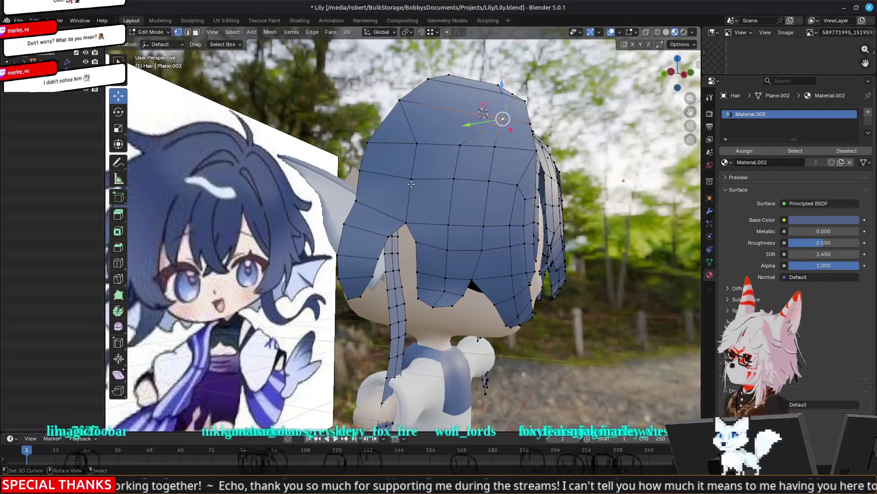
middle_click_drag(434, 159, 437, 179)
middle_click_drag(525, 182, 506, 170)
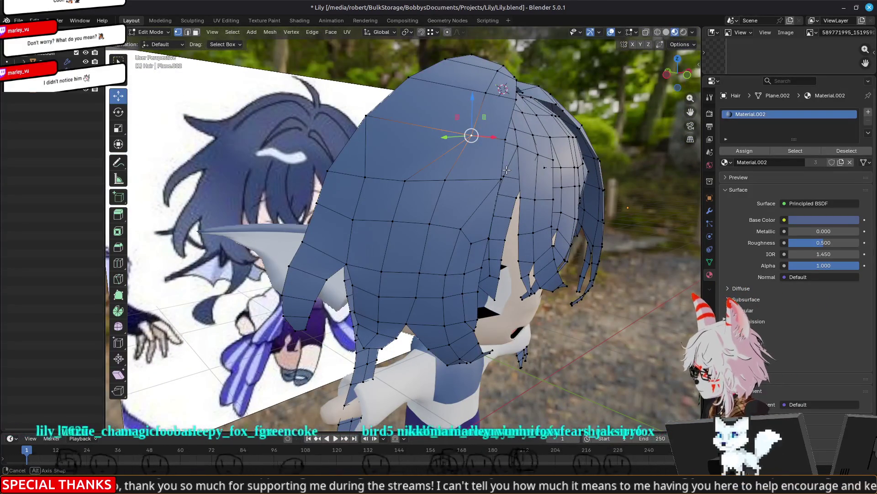
middle_click_drag(506, 170, 509, 186)
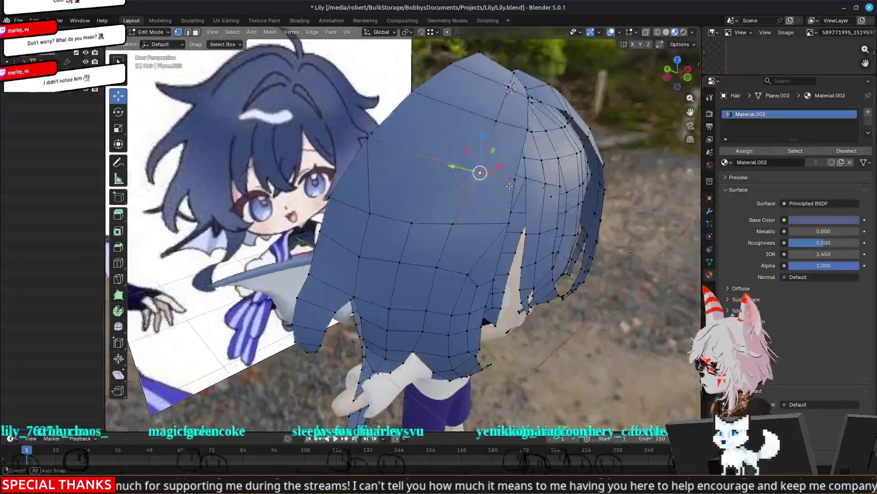
key("Tab")
key("Tab")
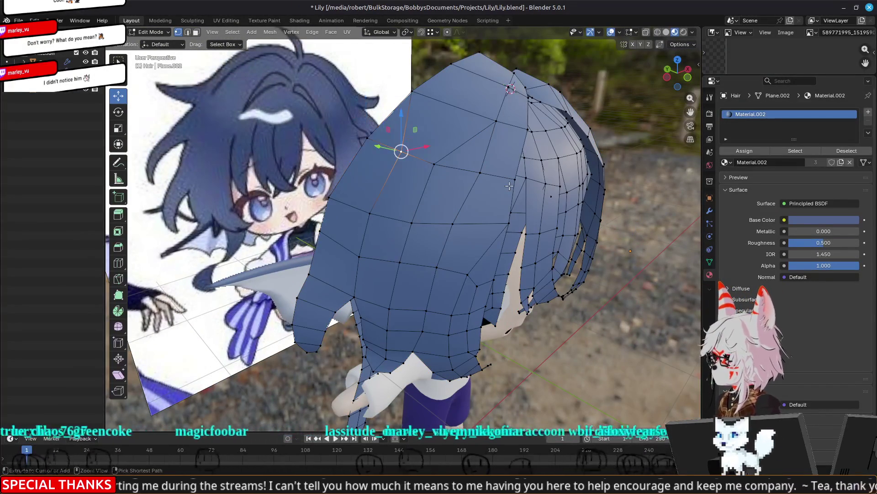
mouse_move(509, 186)
middle_mouse_down()
mouse_move(516, 180)
mouse_move(504, 177)
middle_mouse_up()
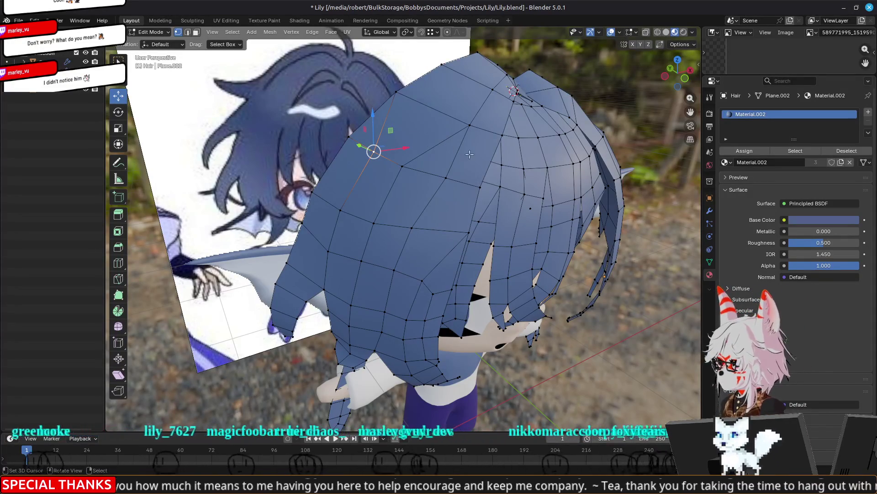
key("ctrl+r")
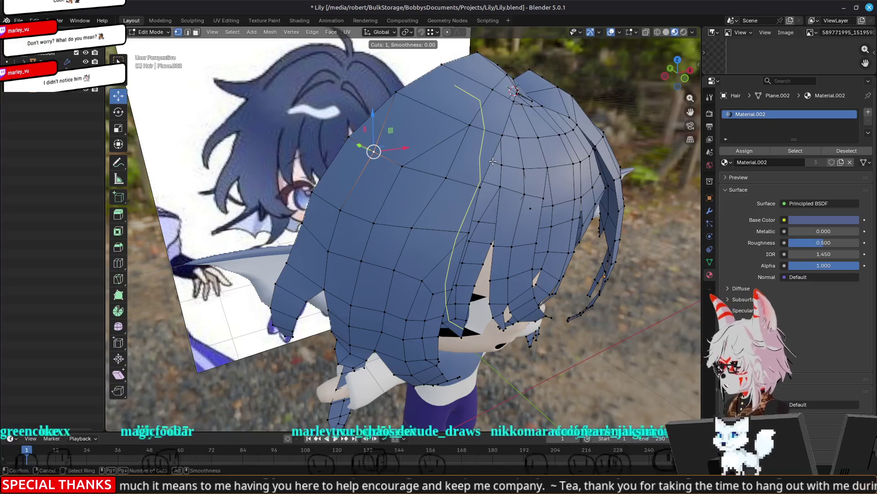
Knife a new cut edge across the hair faces
left_click(476, 156)
key("k")
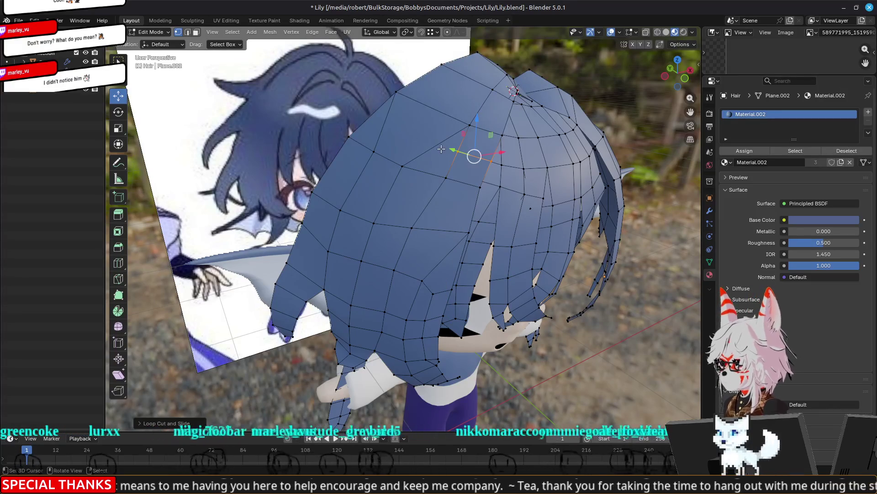
left_click(457, 150)
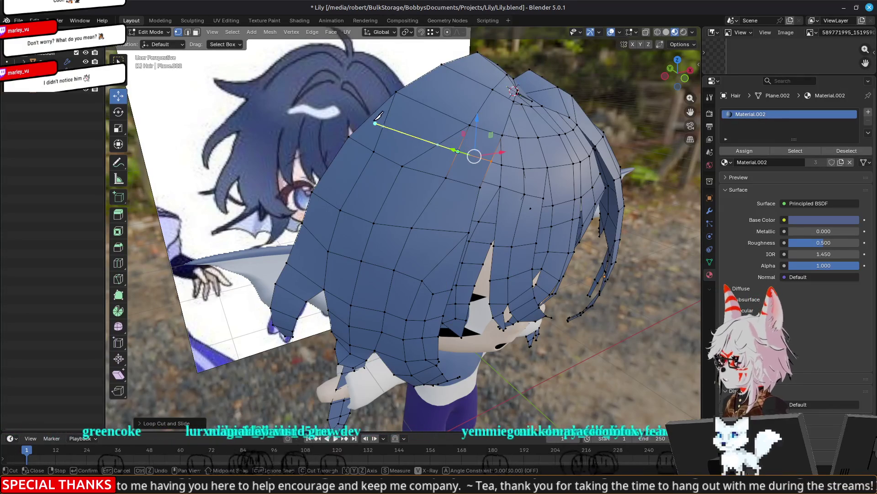
left_click(372, 114)
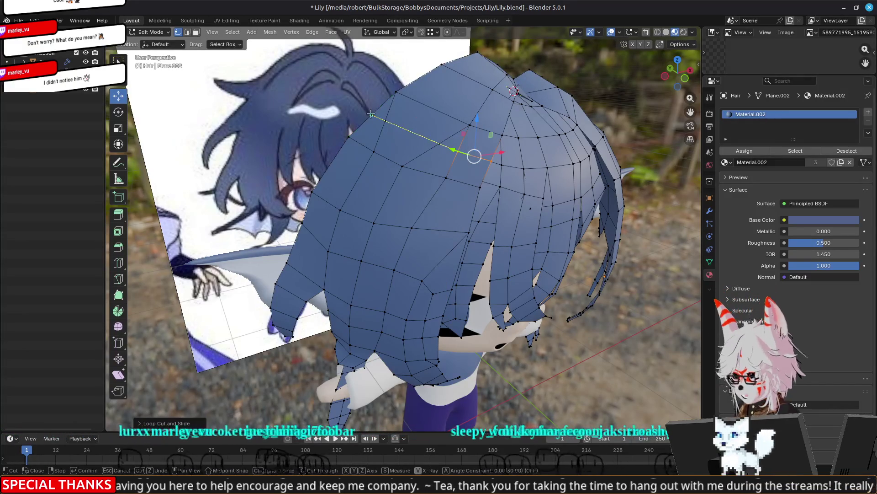
key("Return")
middle_click_drag(383, 148, 397, 150)
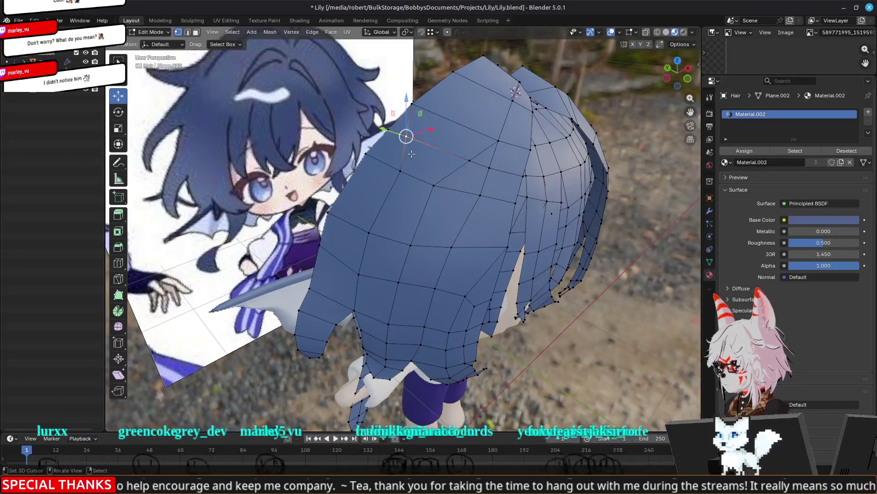
Merge several pairs of front and side hair vertices at the last selected one
key("m")
left_click(368, 150)
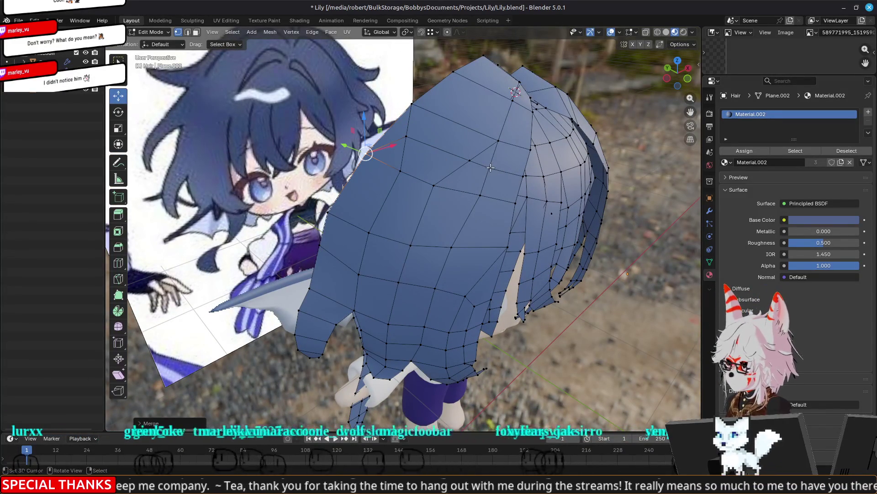
left_click(489, 169)
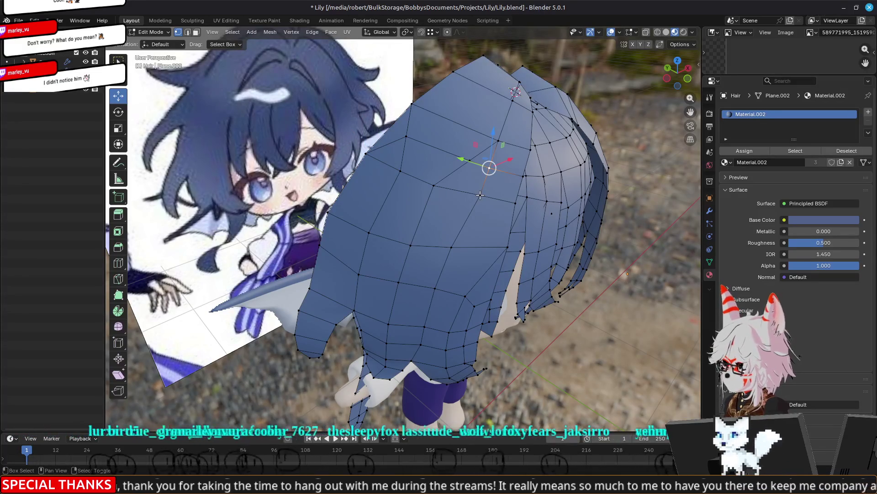
left_click(480, 195, "shift")
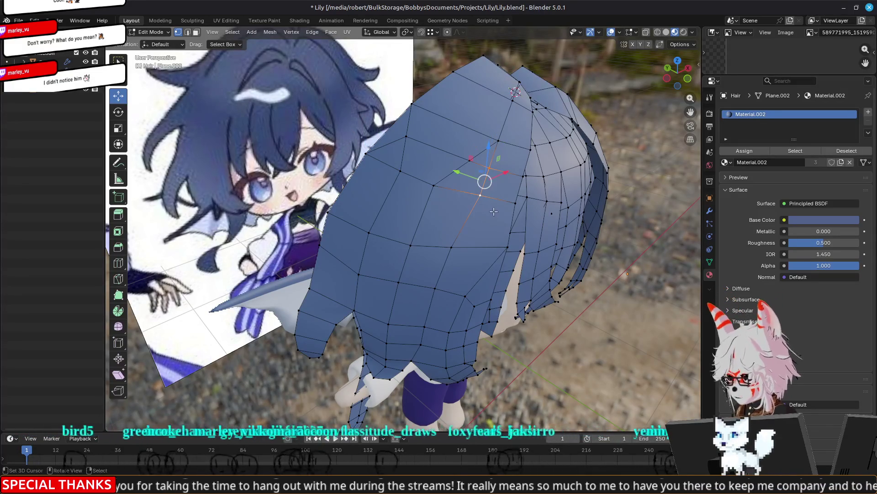
key("m")
left_click(508, 178)
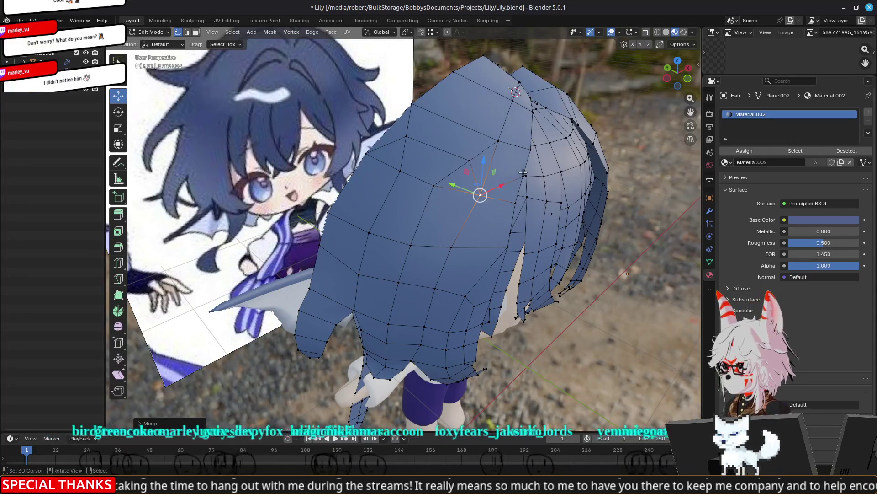
left_click(511, 201)
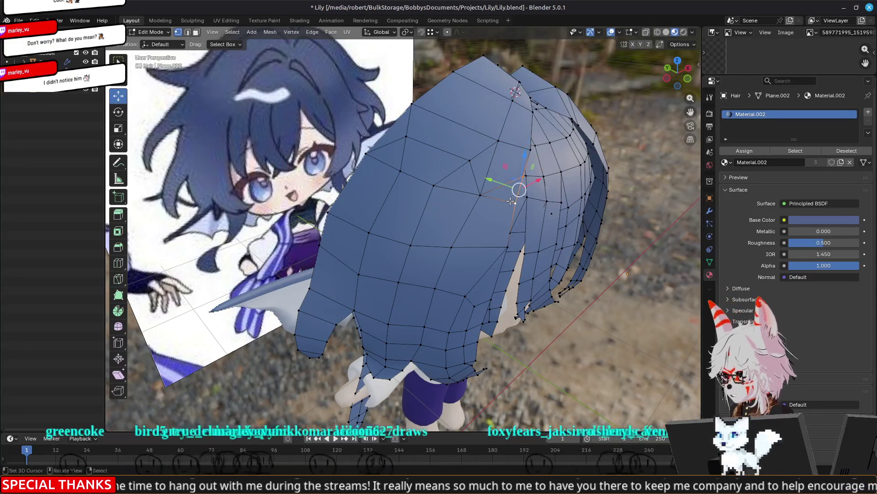
key("ctrl+l")
left_click(514, 201)
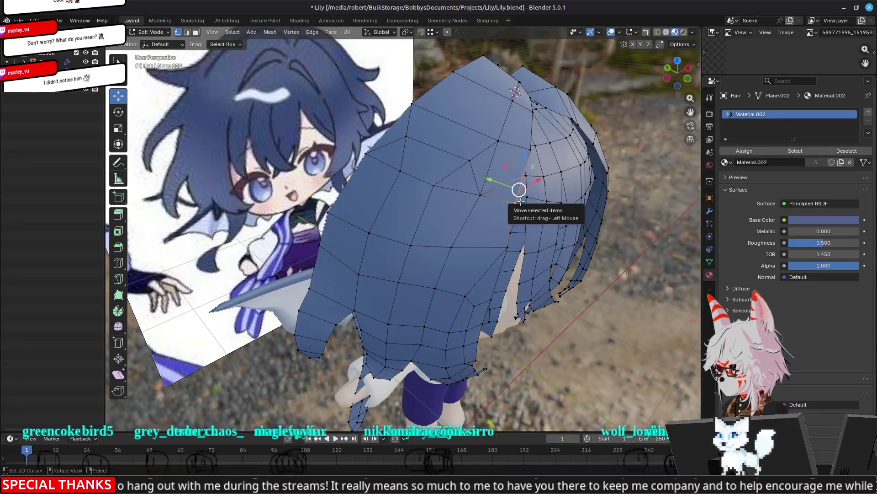
key("m")
left_click(520, 201)
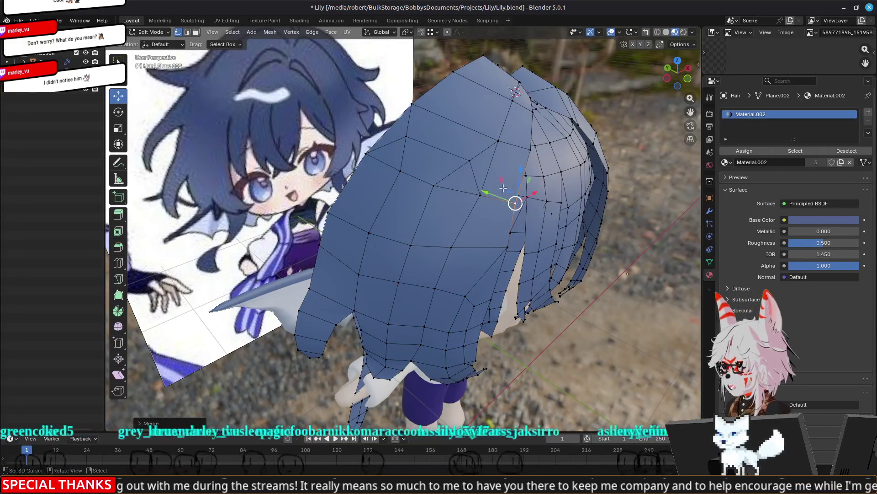
Dissolve two unwanted edges on the hair mesh
key("2")
left_click(474, 175)
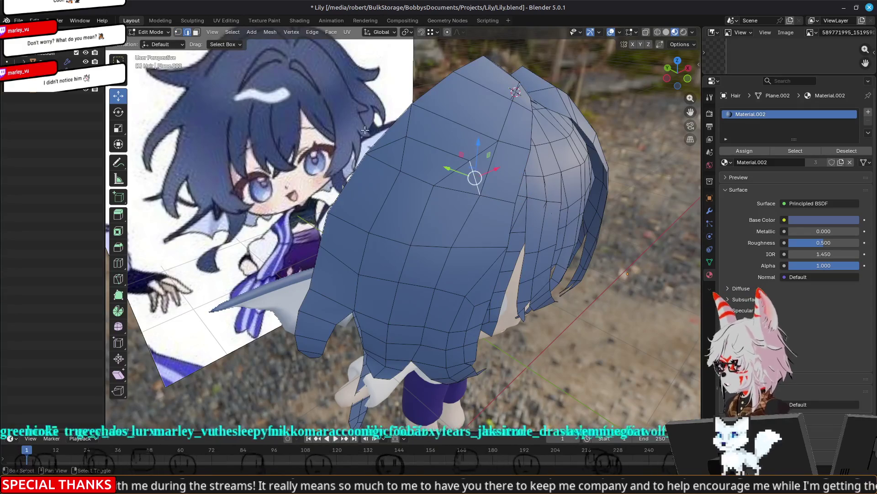
left_click(387, 143, "shift")
key("x")
left_click(386, 142)
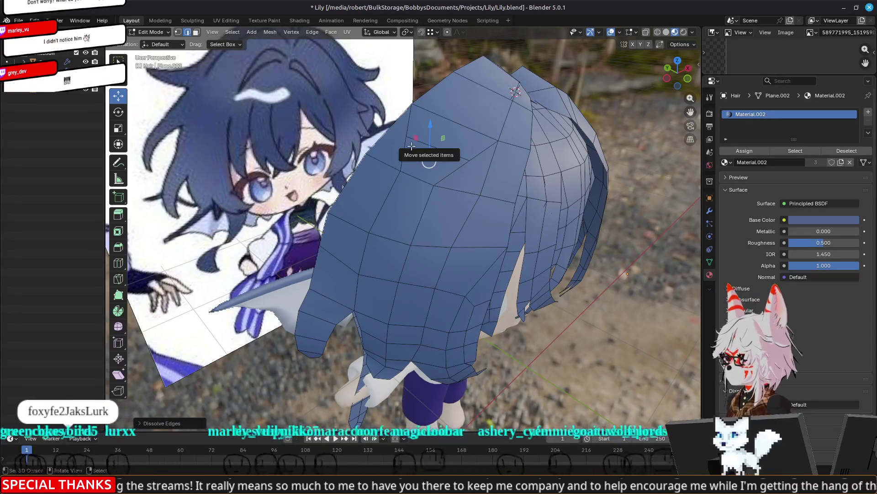
Shorten the new edge by scaling its two vertices, then view the hair from the front
key("1")
left_click(407, 137)
left_click(470, 158, "shift")
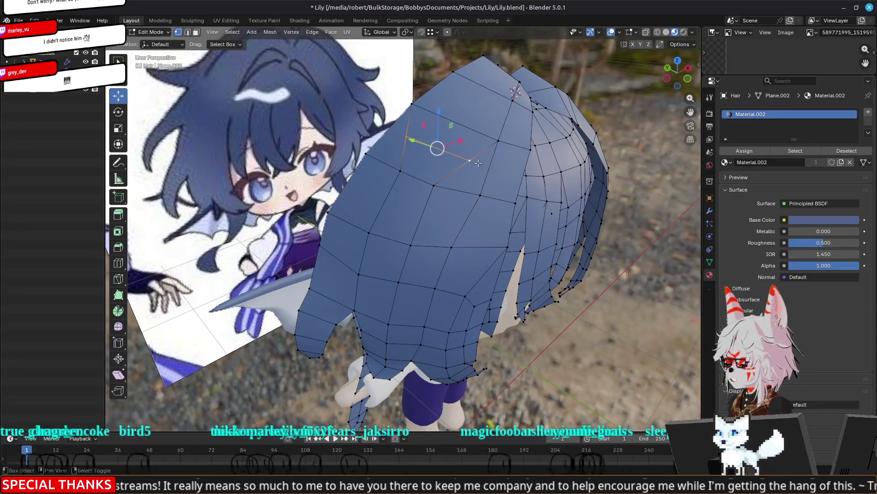
key("s")
left_click(455, 170)
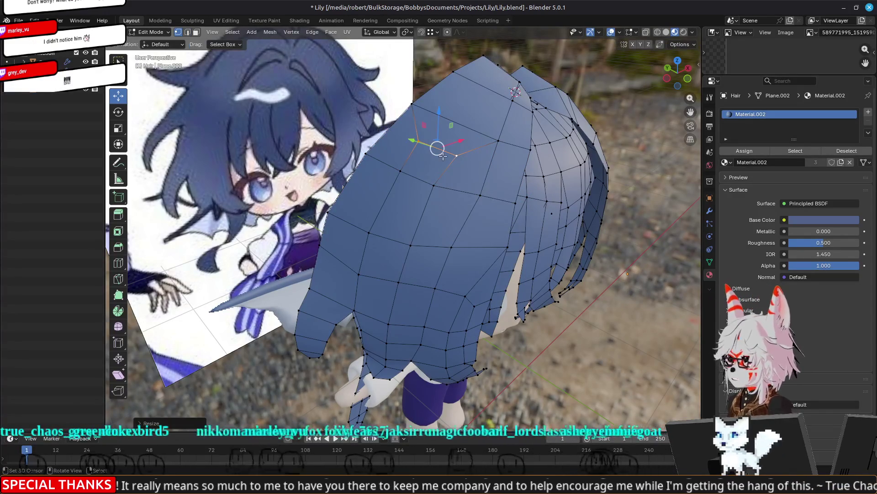
mouse_move(573, 212)
middle_mouse_down()
mouse_move(583, 186)
mouse_move(503, 233)
mouse_move(386, 327)
middle_mouse_up()
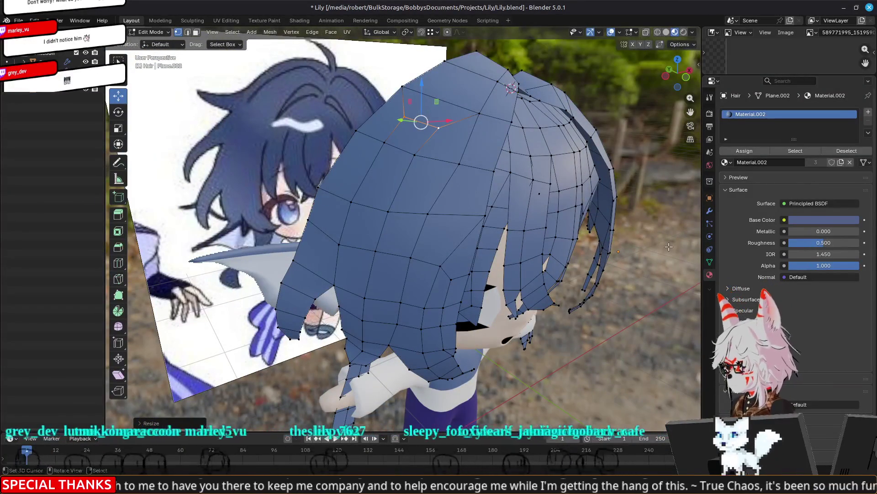
key("Tab")
middle_click_drag(529, 202, 496, 232)
scroll(531, 198, "up", 4)
Place the hair's edge vertex onto its neighbouring vertex
key("Tab")
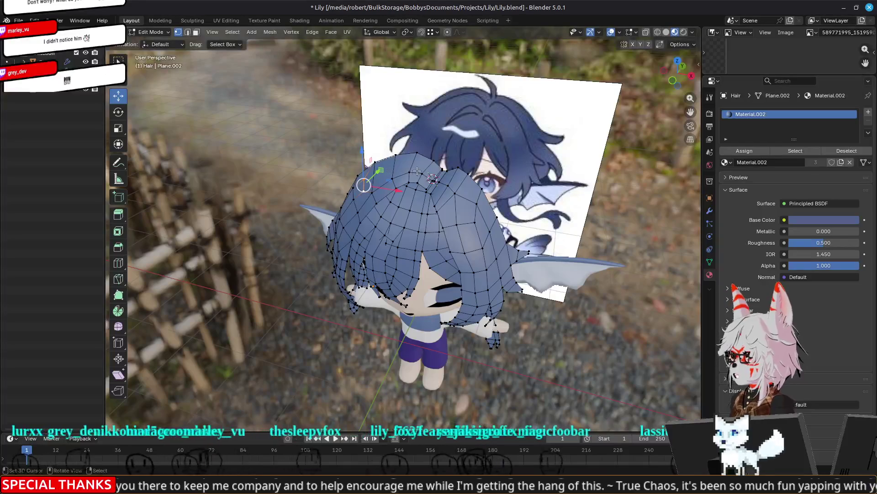
middle_click_drag(434, 180, 365, 256)
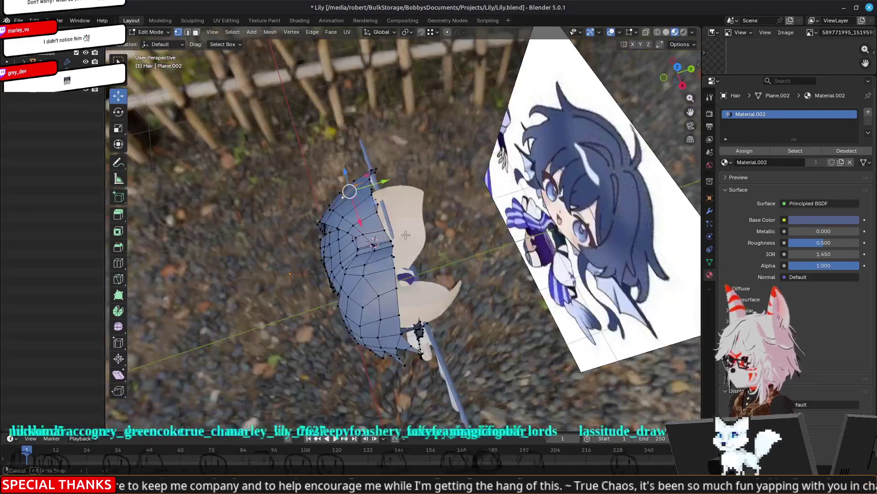
scroll(361, 265, "up", 3)
scroll(361, 265, "up", 5)
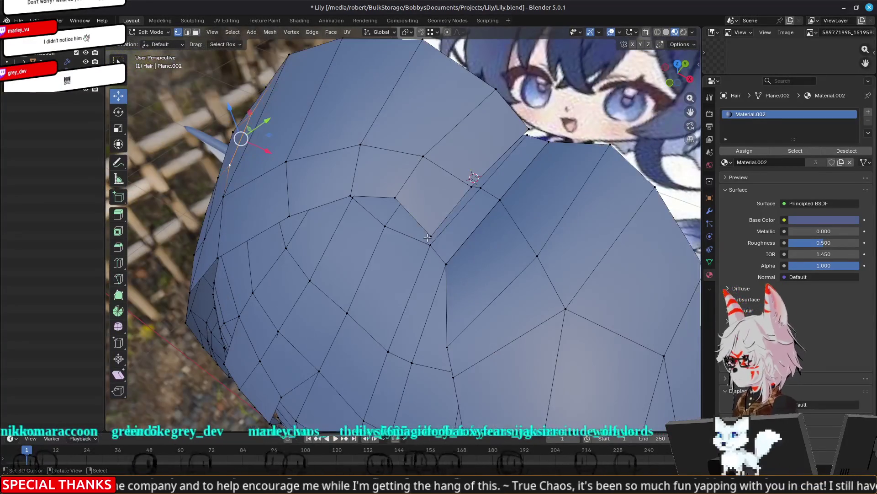
key("g")
left_click(428, 240)
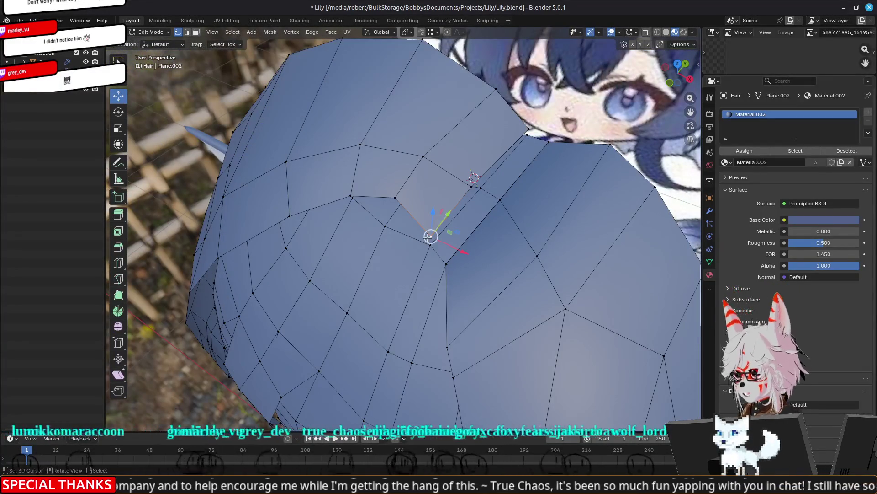
left_click(481, 187)
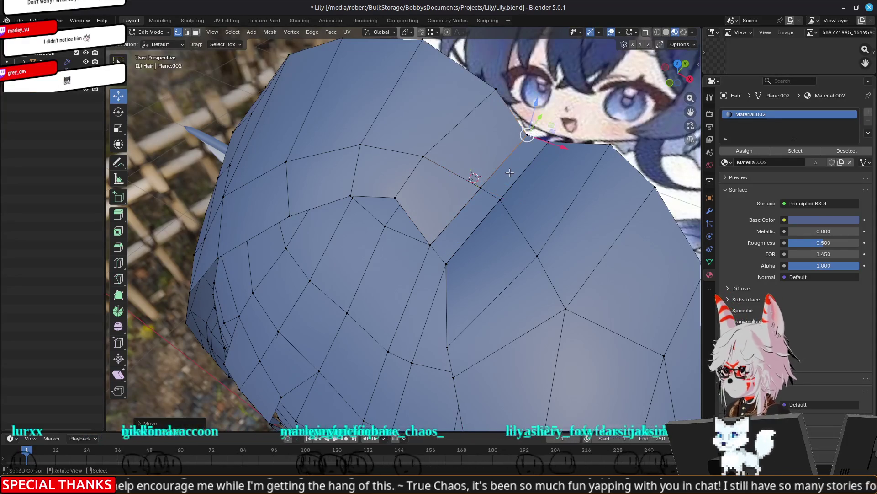
Return to Object Mode and orbit around the whole chibi and reference image
key("Tab")
scroll(483, 241, "down", 6)
mouse_move(483, 241)
middle_mouse_down()
mouse_move(374, 237)
mouse_move(382, 210)
middle_mouse_up()
scroll(382, 210, "down", 2)
mouse_move(515, 283)
middle_mouse_down()
mouse_move(691, 302)
mouse_move(601, 308)
middle_mouse_up()
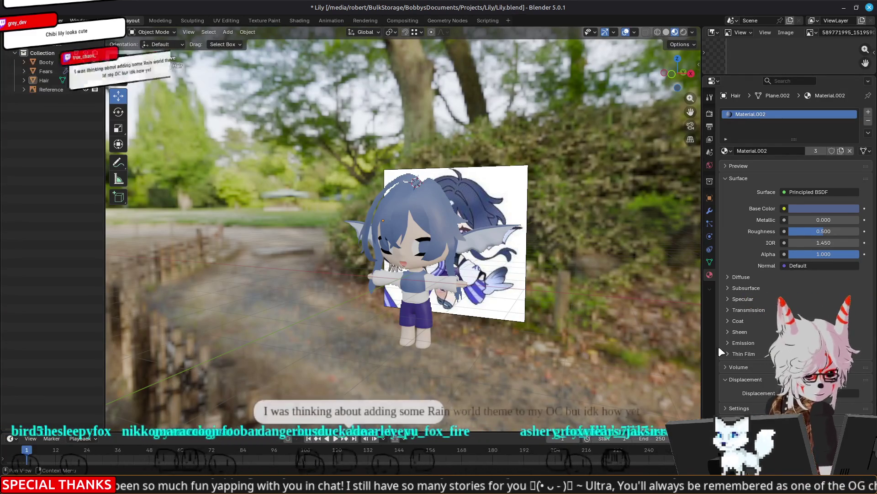
Bring the Magma Christmas-tree drawing in front of Blender
left_click(160, 435)
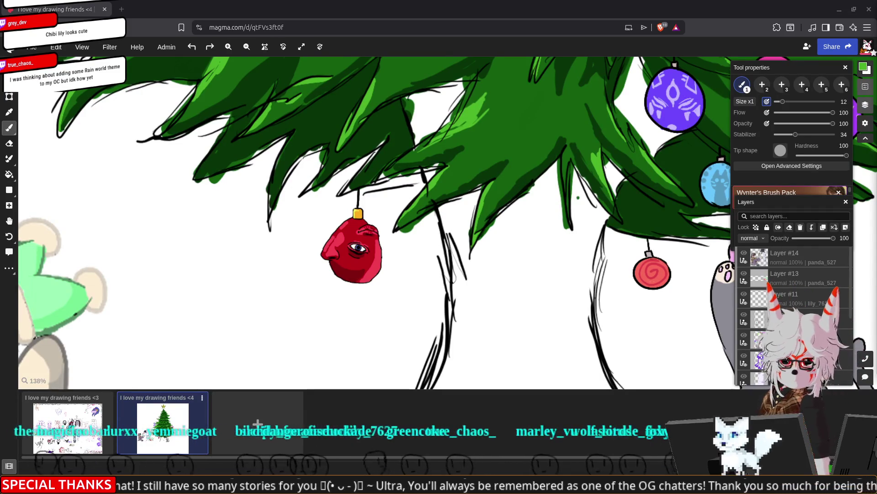
Browse the Twitch follower and subscriber emotes, then minimize the browser back to Blender
left_click_drag(865, 299, 563, 1)
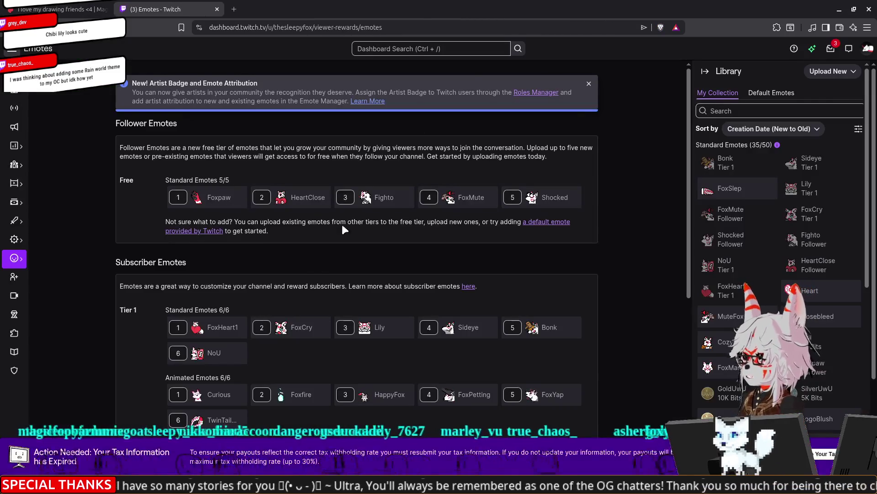
scroll(314, 270, "down", 3)
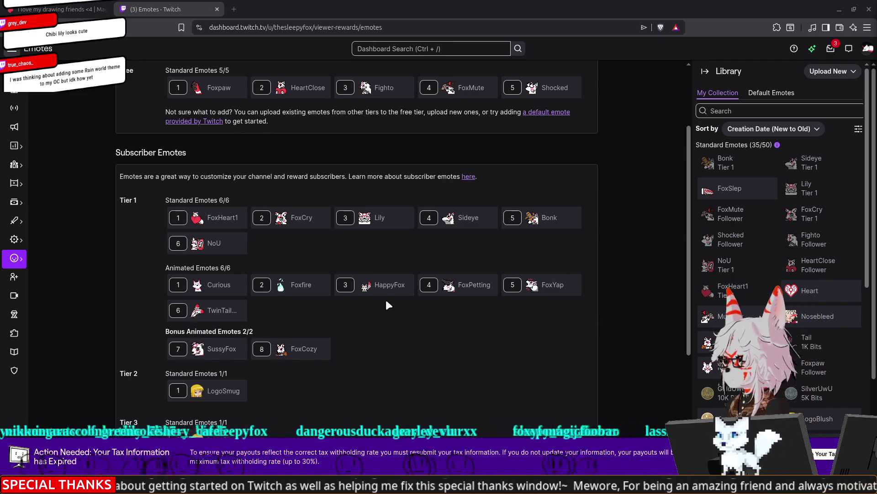
left_click(840, 11)
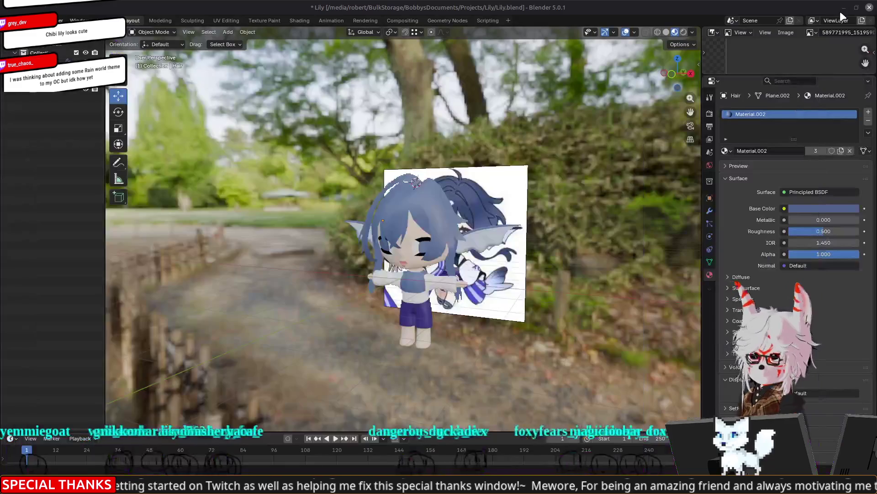
Extrude the front hair faces into a new strip and place it
mouse_move(412, 320)
middle_mouse_down()
mouse_move(426, 329)
mouse_move(506, 319)
mouse_move(586, 340)
mouse_move(443, 355)
mouse_move(404, 236)
mouse_move(344, 252)
mouse_move(638, 242)
mouse_move(536, 276)
mouse_move(361, 192)
middle_mouse_up()
scroll(404, 237, "up", 5)
key("Tab")
scroll(353, 187, "up", 4)
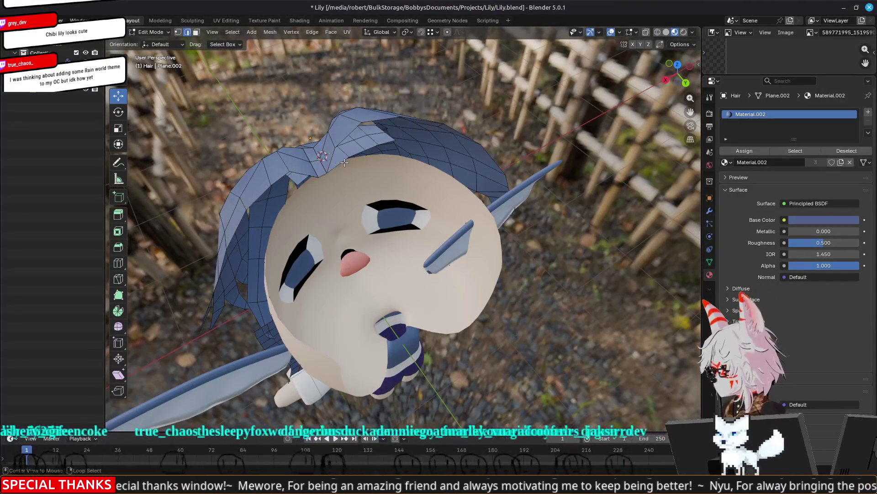
mouse_move(346, 162)
middle_mouse_down()
mouse_move(317, 141)
mouse_move(406, 251)
mouse_move(505, 267)
middle_mouse_up()
key("g")
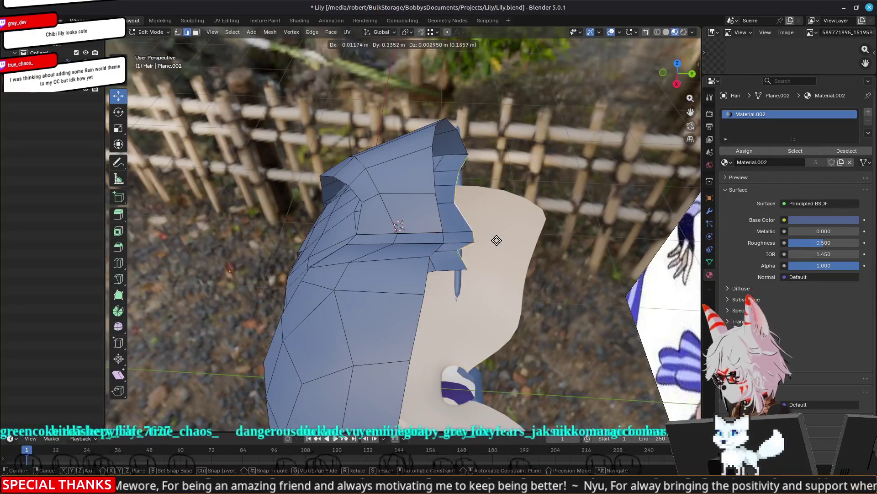
left_click(542, 244)
mouse_move(542, 245)
middle_mouse_down()
mouse_move(549, 262)
mouse_move(356, 266)
mouse_move(367, 233)
mouse_move(368, 242)
mouse_move(332, 239)
mouse_move(461, 292)
middle_mouse_up()
Push the new strip's edge forward along Y
left_click_drag(431, 302, 442, 307)
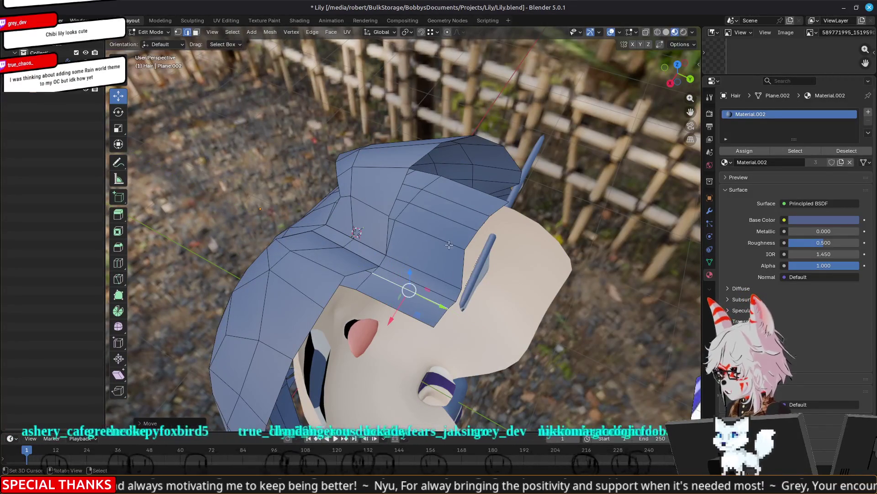
left_click(446, 235)
mouse_move(444, 245)
left_mouse_down()
mouse_move(447, 220)
mouse_move(478, 247)
left_mouse_up()
left_click_drag(479, 214, 492, 214)
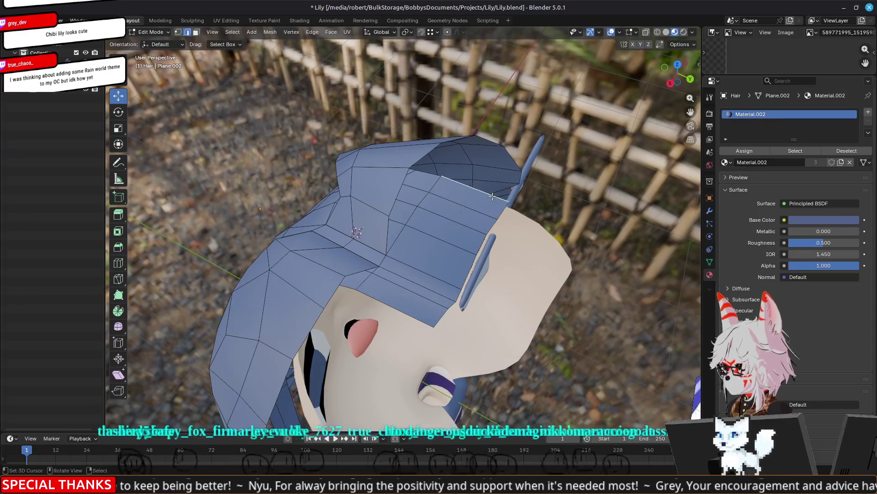
Select the band of fringe faces across the forehead
mouse_move(492, 196)
middle_mouse_down()
mouse_move(455, 255)
mouse_move(549, 248)
mouse_move(553, 215)
mouse_move(525, 188)
mouse_move(393, 156)
mouse_move(362, 249)
middle_mouse_up()
left_click(394, 156, "alt")
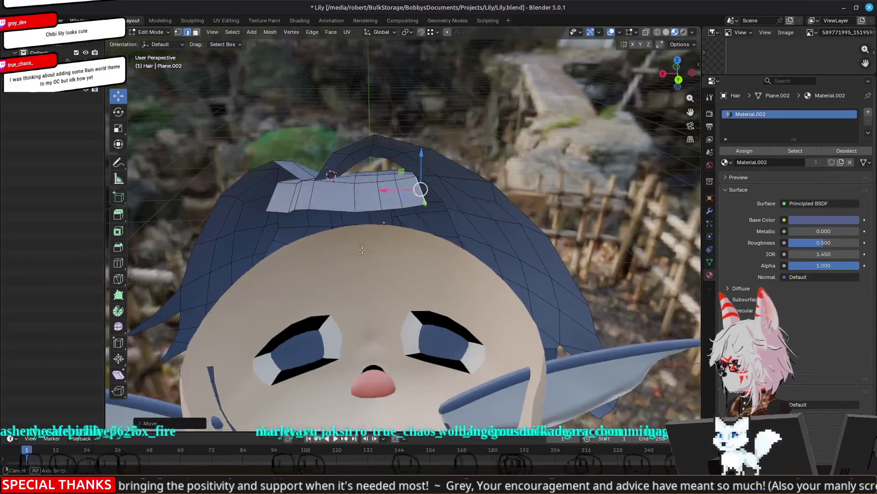
left_click(351, 204, "alt")
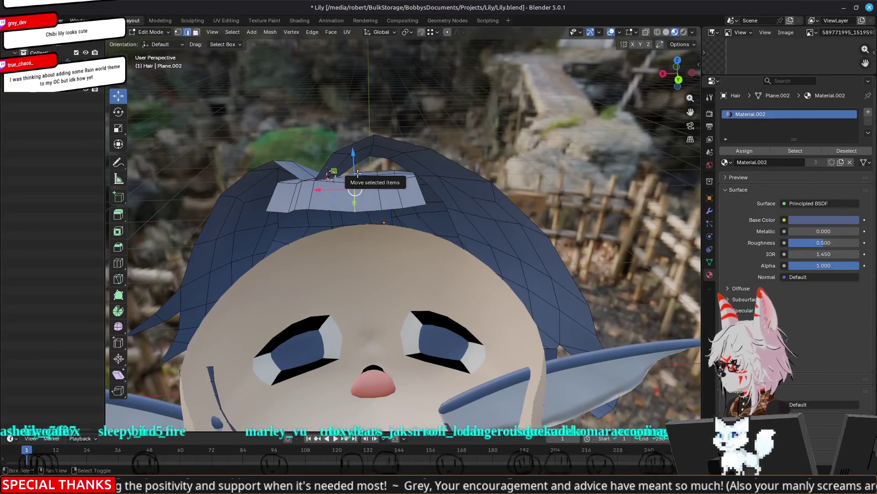
middle_click_drag(383, 261, 384, 227)
left_click(358, 176, "shift")
middle_click_drag(369, 193, 386, 221)
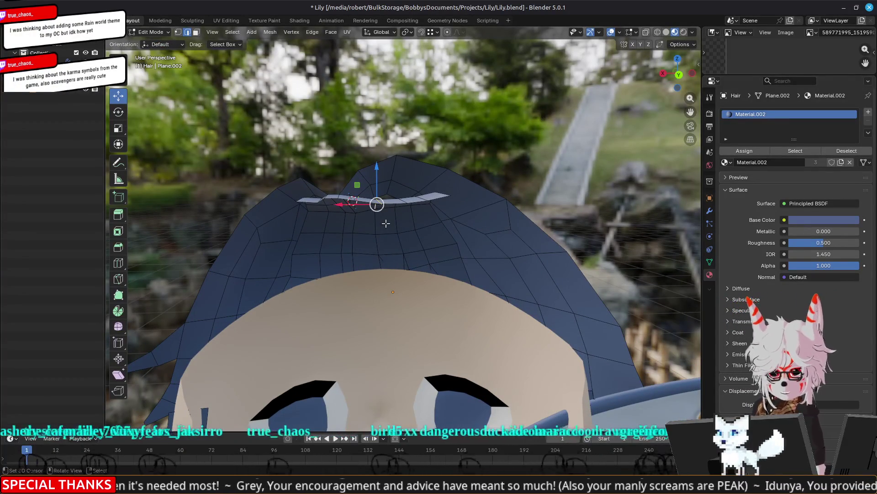
Move two fringe-edge vertices vertically along Z
scroll(242, 216, "up", 1)
scroll(243, 216, "up", 2)
key("g")
key("z")
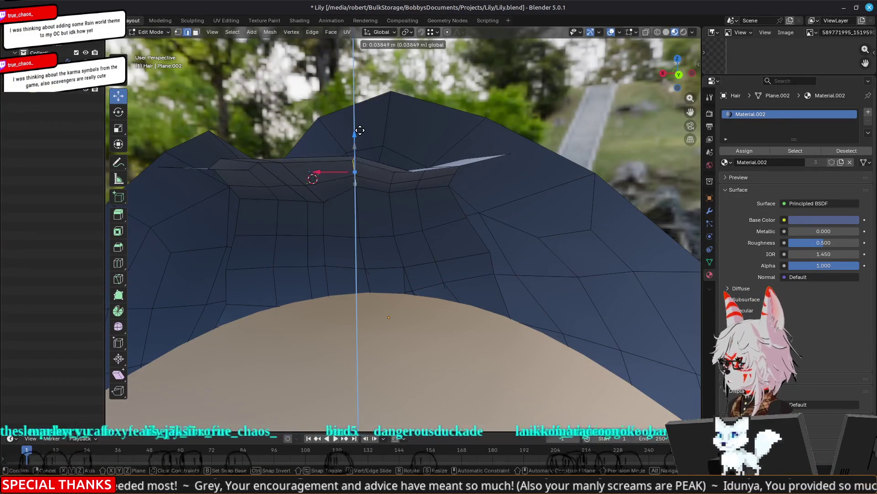
left_click(357, 169)
left_click(389, 185)
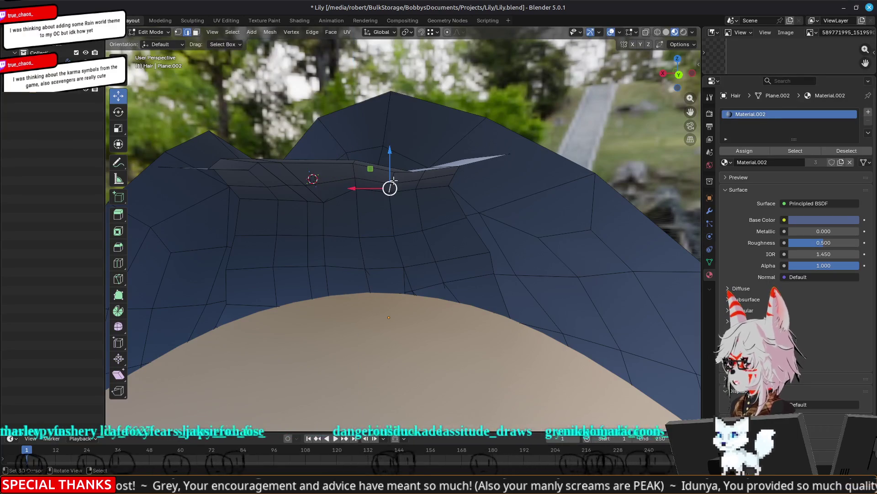
key("g")
key("z")
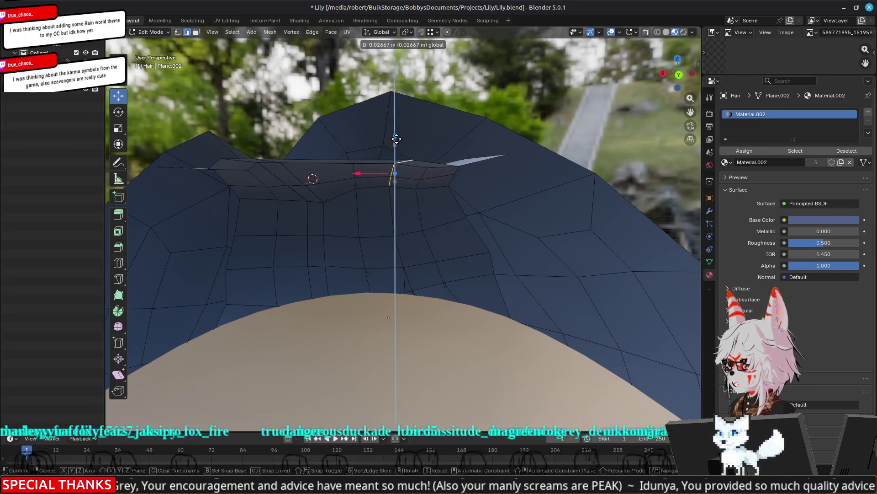
left_click(462, 171)
Lower the next fringe-edge vertex along Z and slide it sideways along X
left_click(454, 180)
middle_click_drag(471, 199, 466, 145)
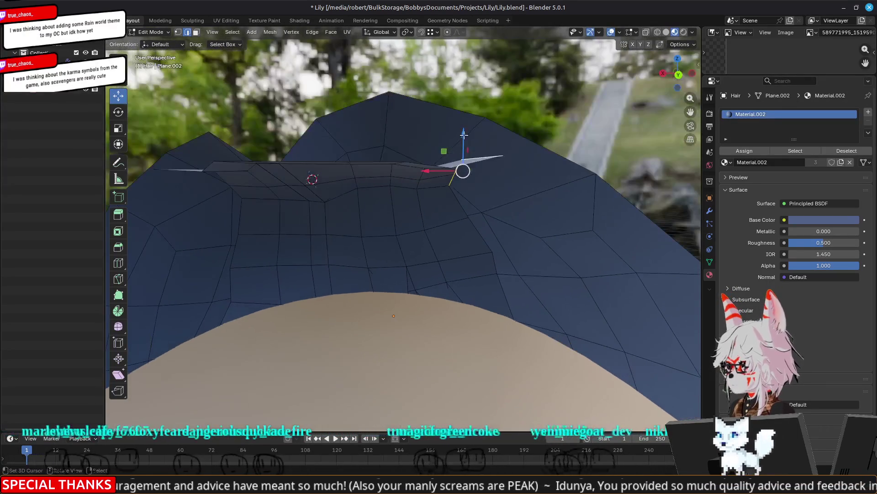
key("g")
key("z")
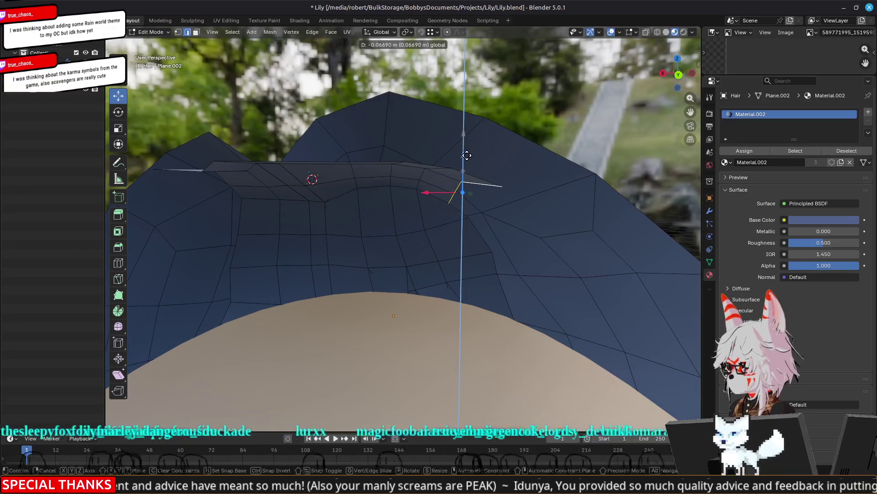
left_click(466, 157)
left_click_drag(427, 192, 436, 192)
middle_click_drag(437, 192, 425, 232)
Pull the fringe's right corner vertex down about 0.033 m and slide it inward along X
middle_click_drag(497, 298, 466, 252)
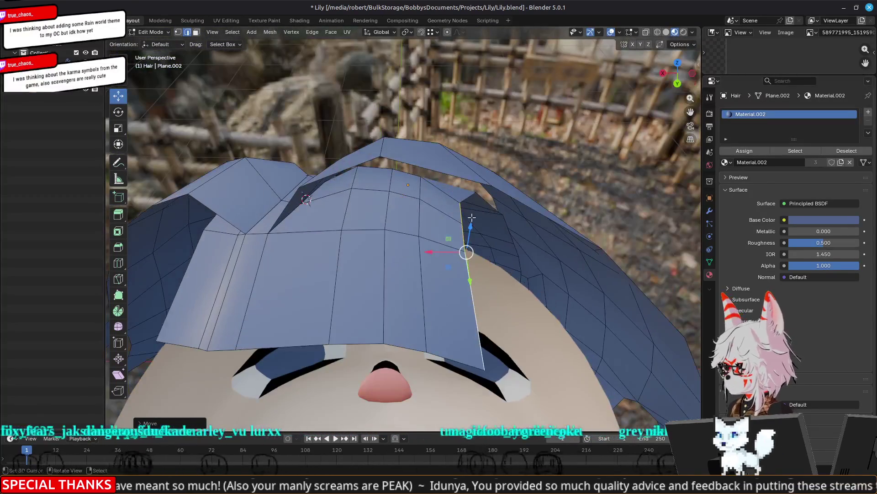
mouse_move(459, 203)
left_mouse_down()
mouse_move(462, 223)
mouse_move(429, 224)
mouse_move(466, 217)
mouse_move(468, 199)
mouse_move(452, 201)
mouse_move(471, 256)
left_mouse_up()
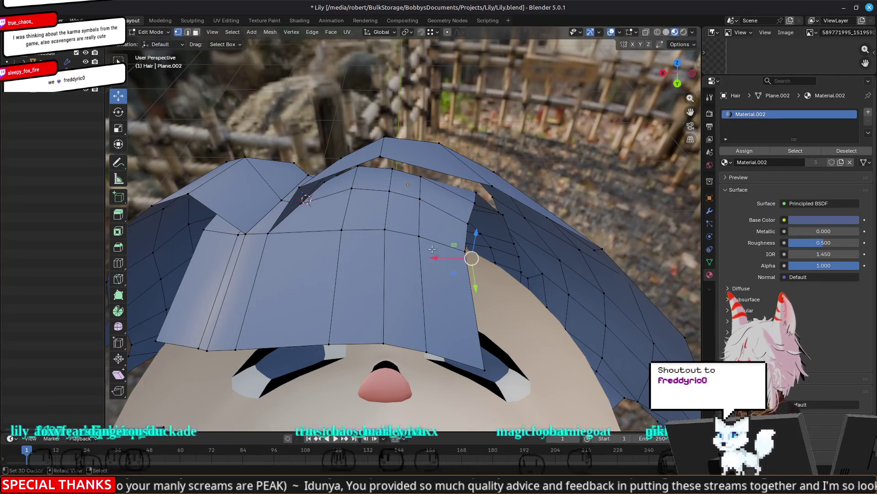
key("g")
key("x")
right_click(441, 247)
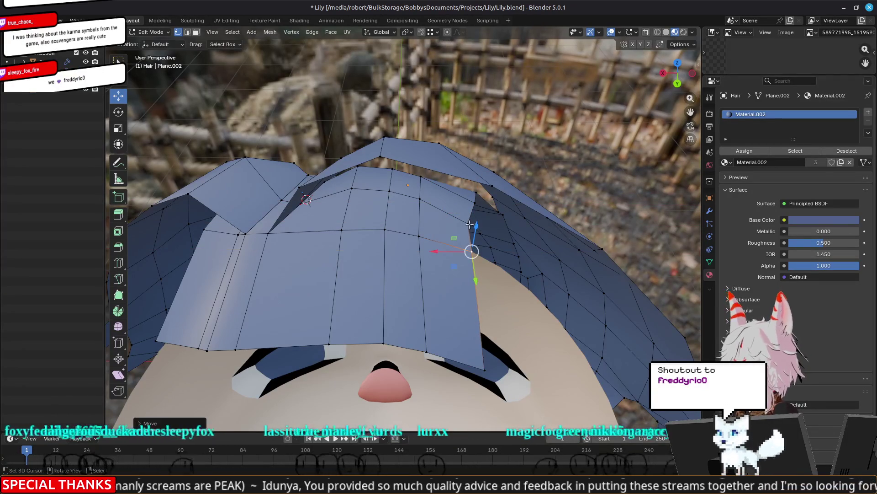
key("ctrl+z")
key("g")
key("x")
left_click(440, 221)
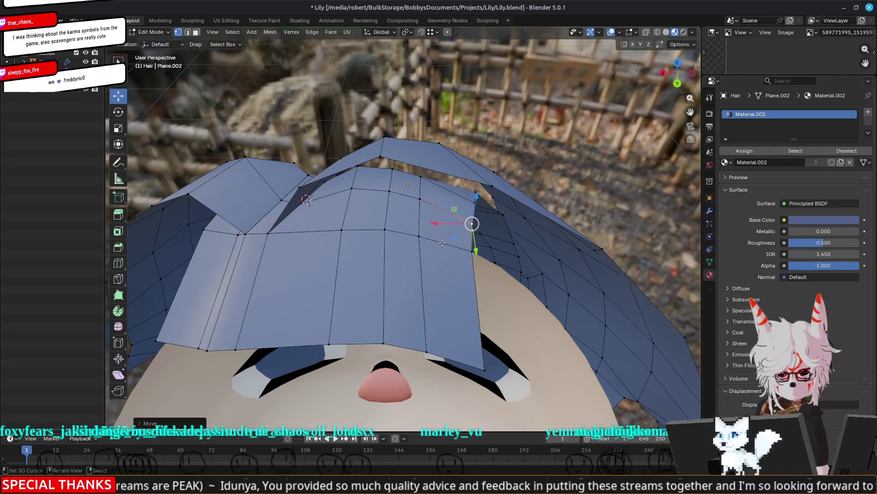
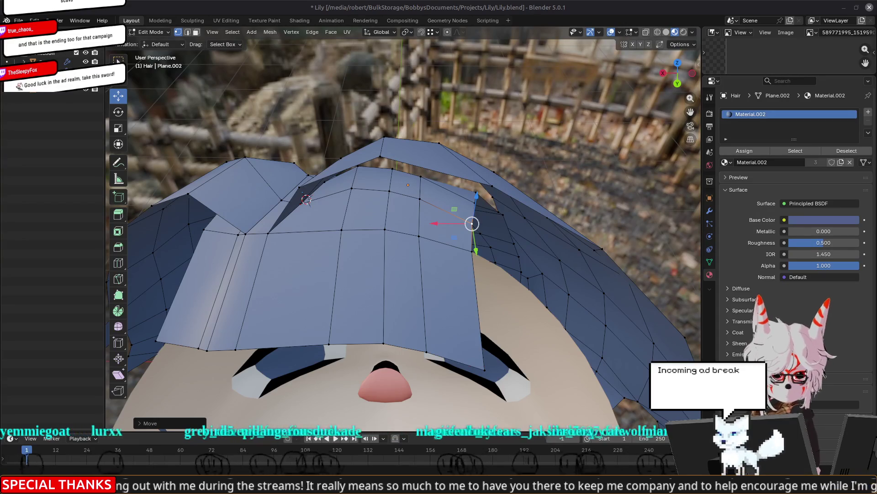
Switch from Blender to Steam's Cassette Beasts trailers and screenshots viewer
key("alt+Tab")
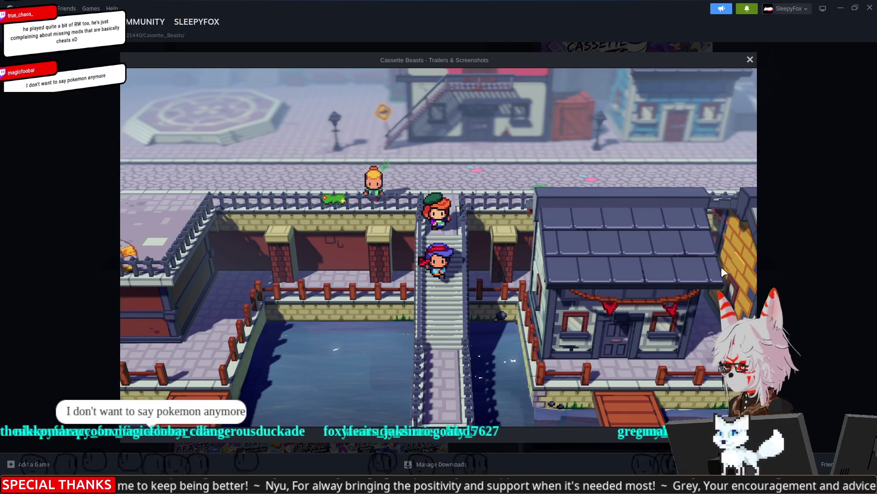
Page through the battle, Palangolin stats, character art and fusion screenshots and trailers, then close the viewer
left_click(744, 249)
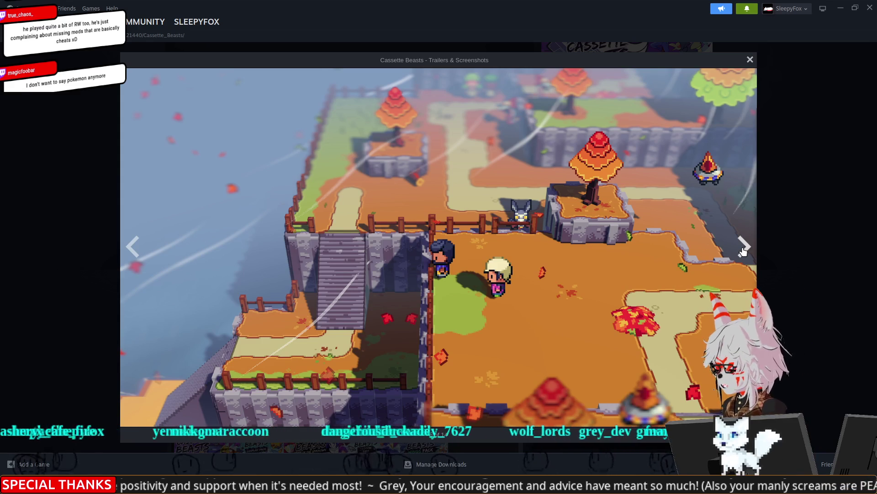
left_click(743, 247)
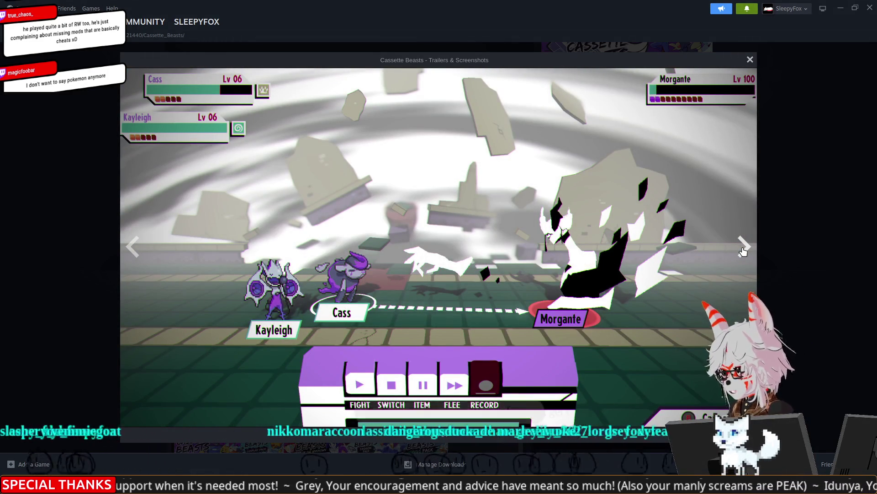
left_click(743, 247)
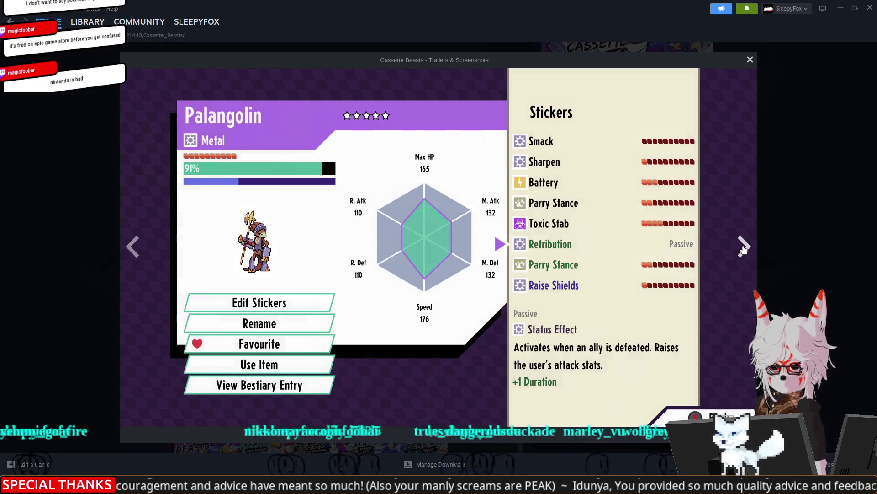
left_click(743, 247)
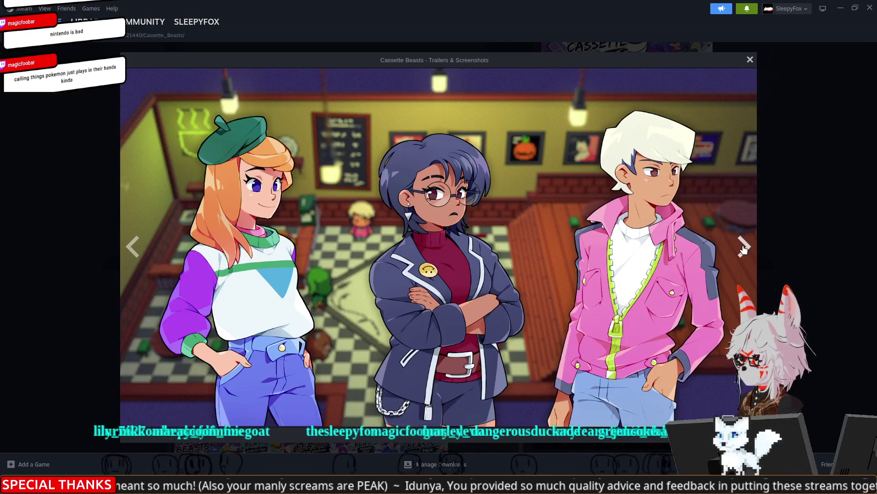
left_click(744, 249)
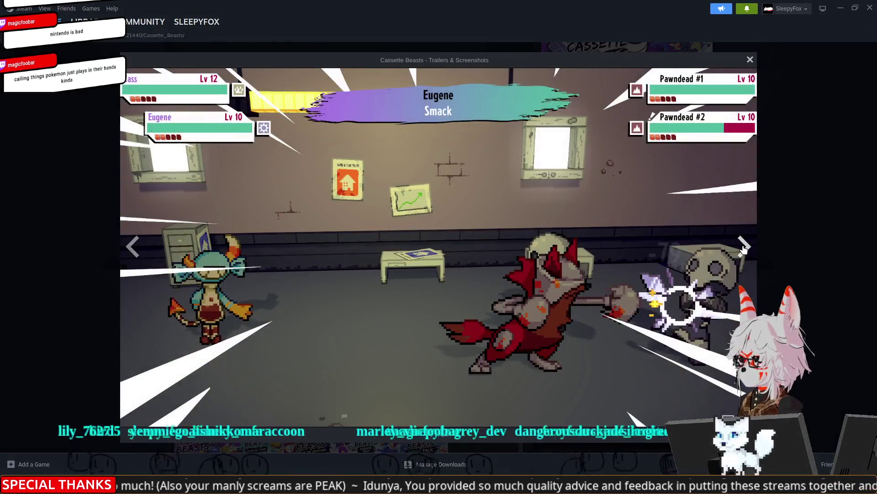
left_click(744, 249)
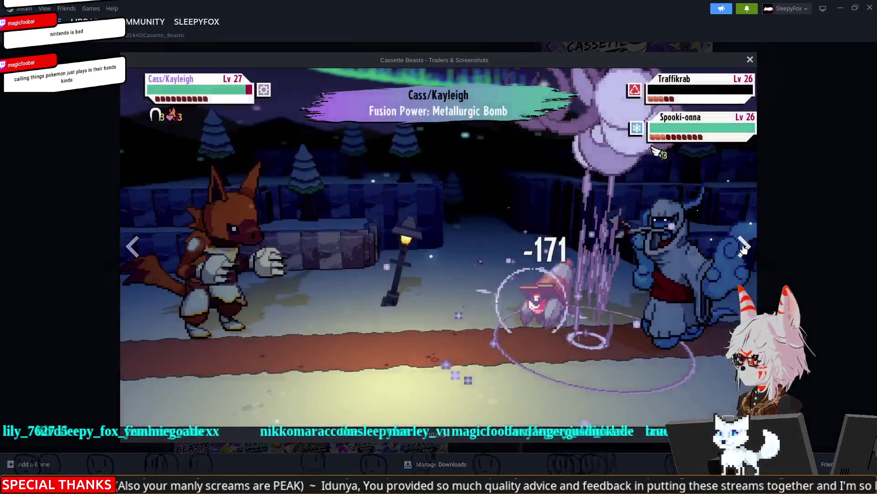
left_click(744, 249)
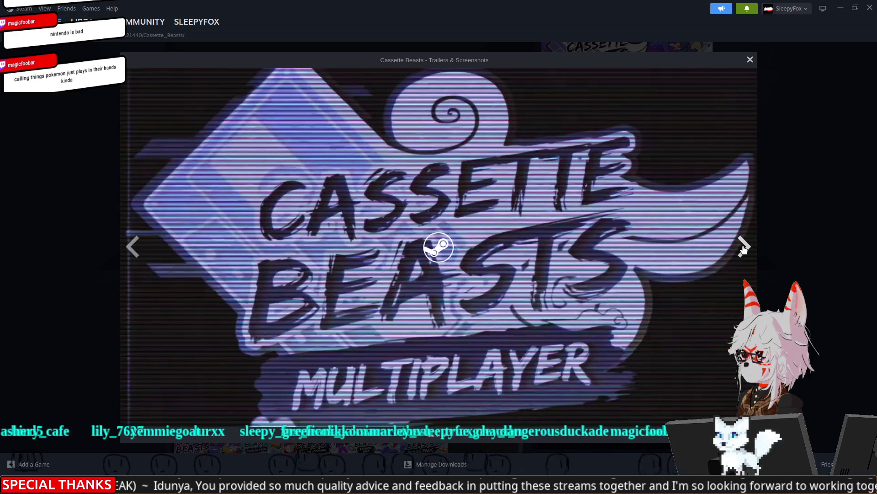
left_click(743, 248)
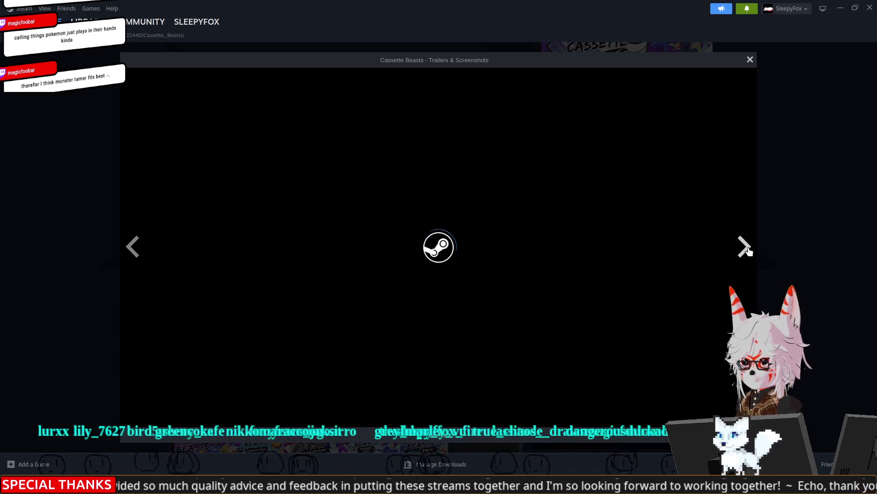
left_click(777, 252)
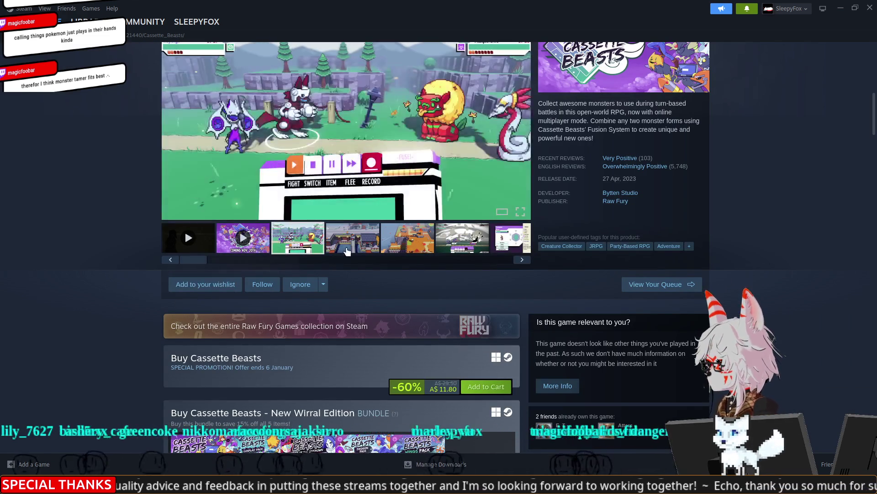
left_click(366, 243)
View the canal town screenshot full size, then close the viewer to return to Blender
left_click(361, 147)
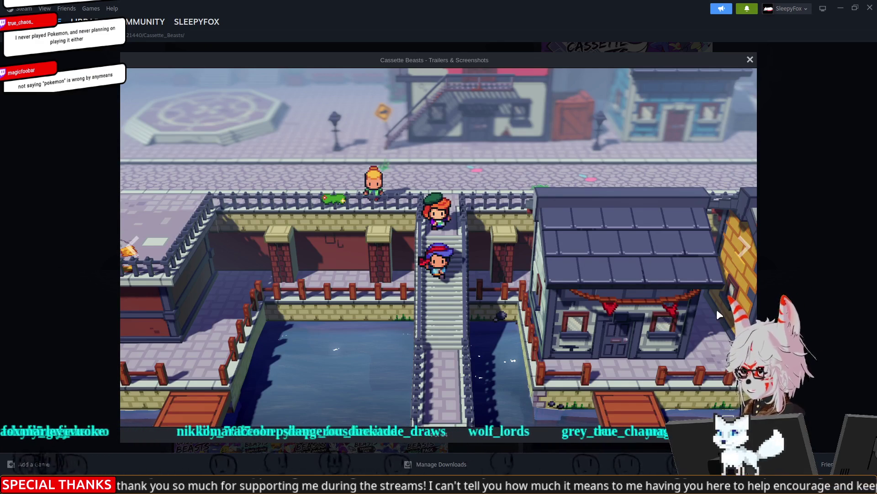
left_click(803, 328)
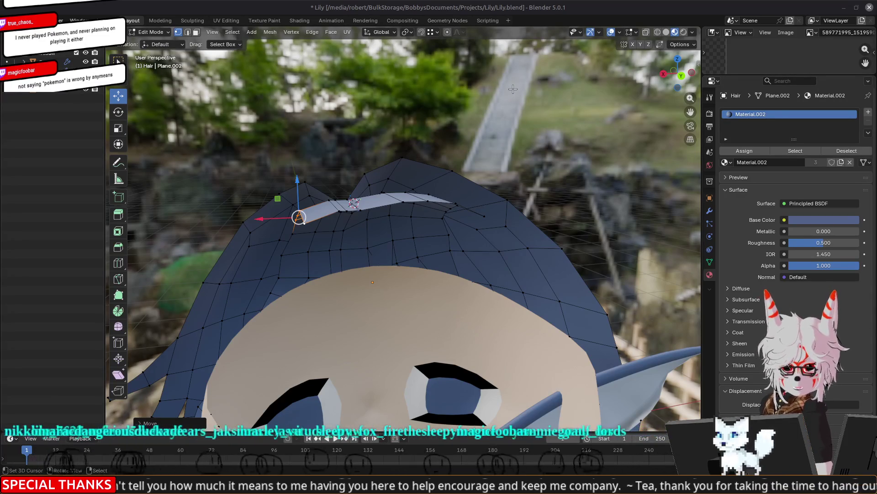
Slide selected crown hair vertices sideways and nudge a single vertex slightly along Y
middle_click_drag(508, 85, 345, 163)
left_click(293, 235, "shift")
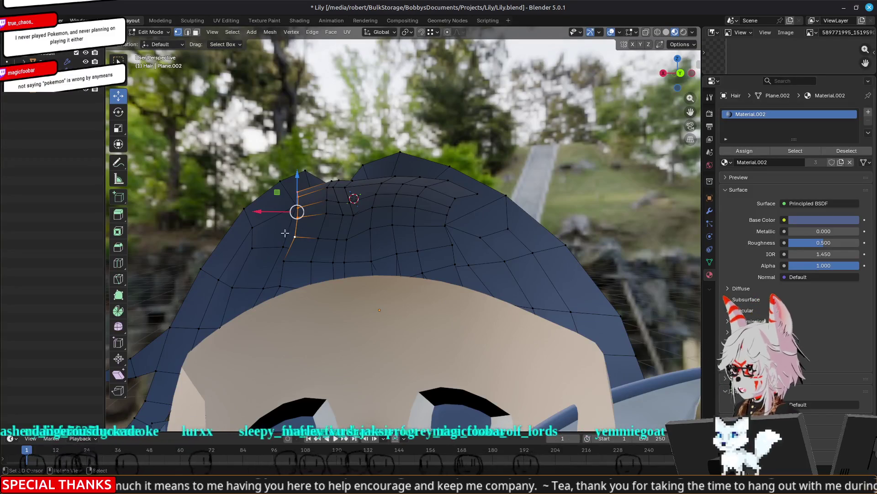
mouse_move(266, 213)
left_mouse_down()
mouse_move(254, 210)
mouse_move(290, 184)
left_mouse_up()
middle_click_drag(289, 184, 319, 221)
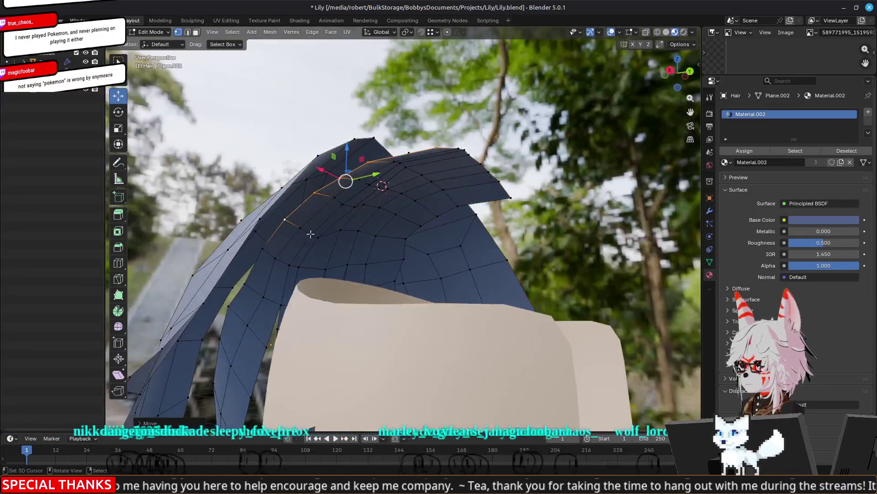
left_click(264, 250)
left_click_drag(276, 246, 281, 246)
Move the top hair vertex along the Y axis, then check the face from the front
mouse_move(254, 285)
middle_mouse_down()
mouse_move(426, 303)
mouse_move(352, 304)
mouse_move(320, 233)
middle_mouse_up()
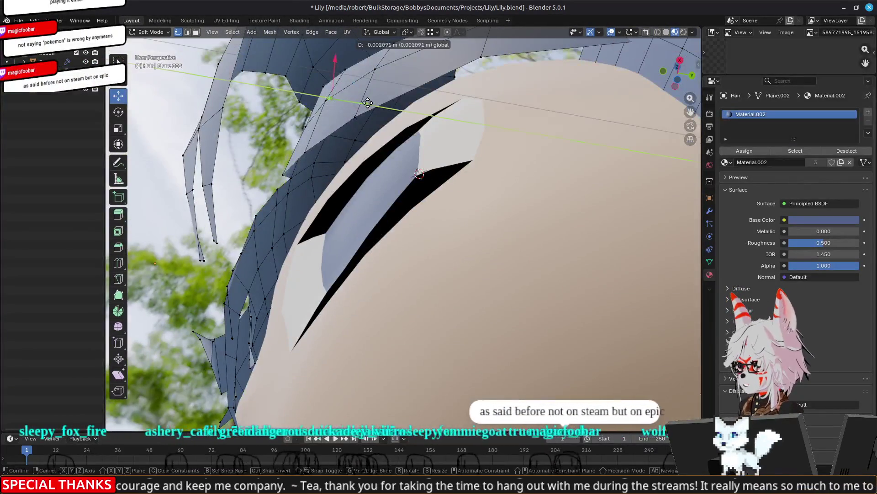
middle_click_drag(354, 110, 429, 144)
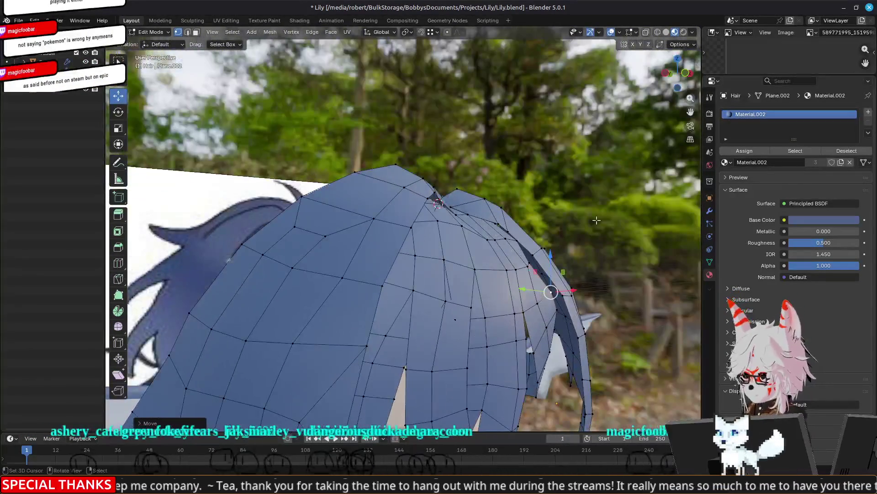
key("g")
key("y")
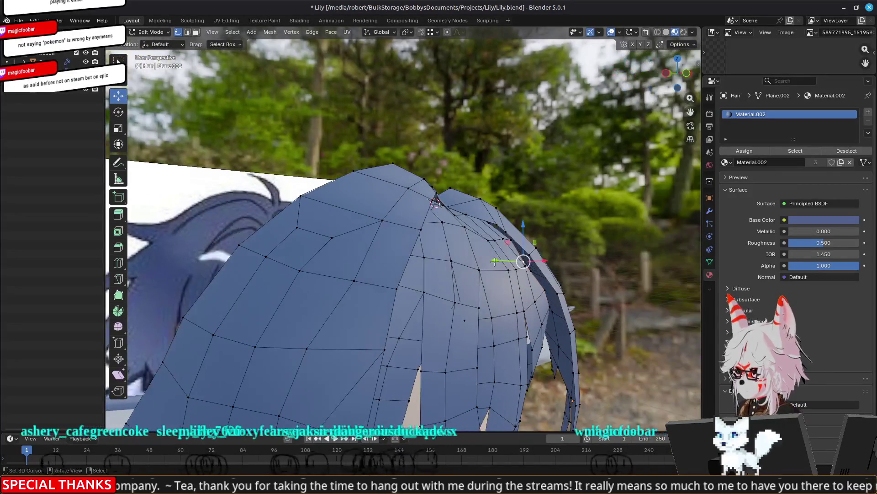
left_click(501, 261)
mouse_move(502, 261)
middle_mouse_down()
mouse_move(542, 272)
mouse_move(385, 299)
mouse_move(352, 273)
middle_mouse_up()
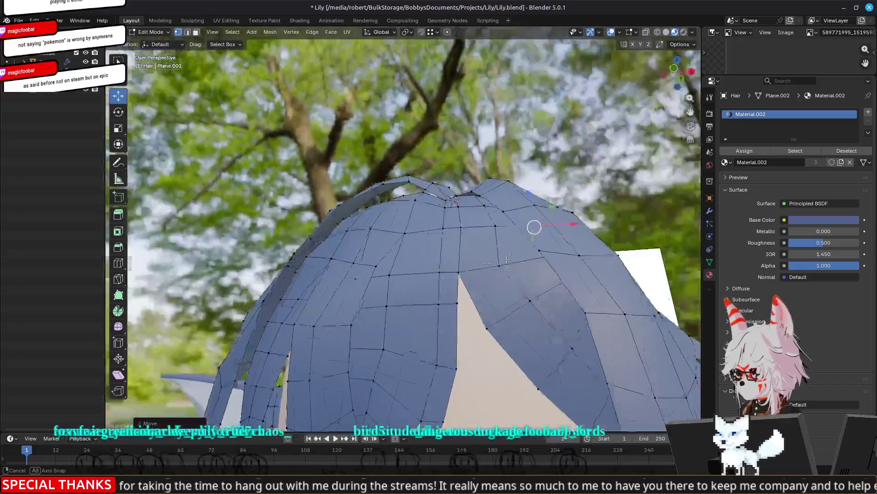
mouse_move(506, 260)
middle_mouse_down()
mouse_move(360, 298)
mouse_move(373, 311)
middle_mouse_up()
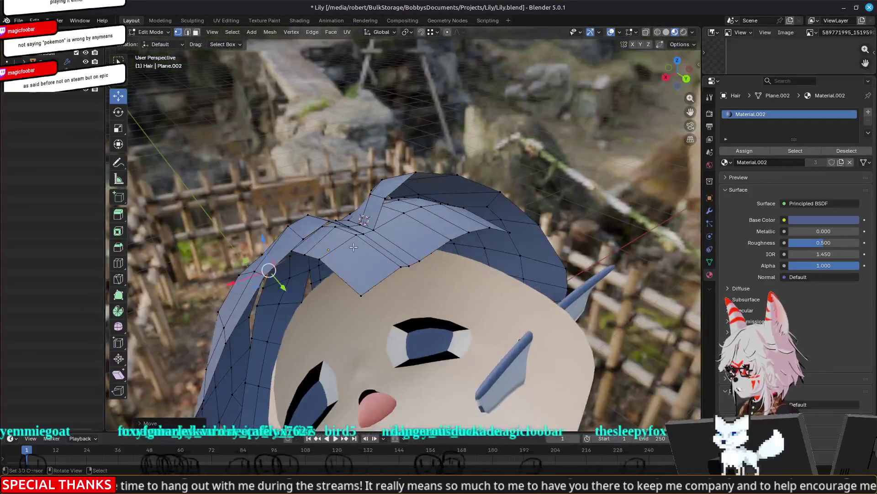
Push the first bang vertex sideways along X over the forehead
middle_click_drag(395, 266, 352, 254)
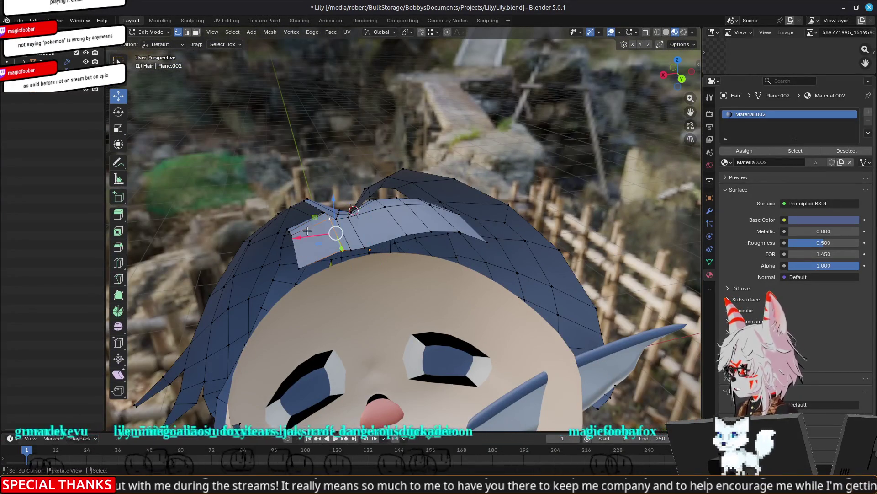
middle_click_drag(307, 231, 339, 214)
middle_click_drag(395, 228, 354, 228)
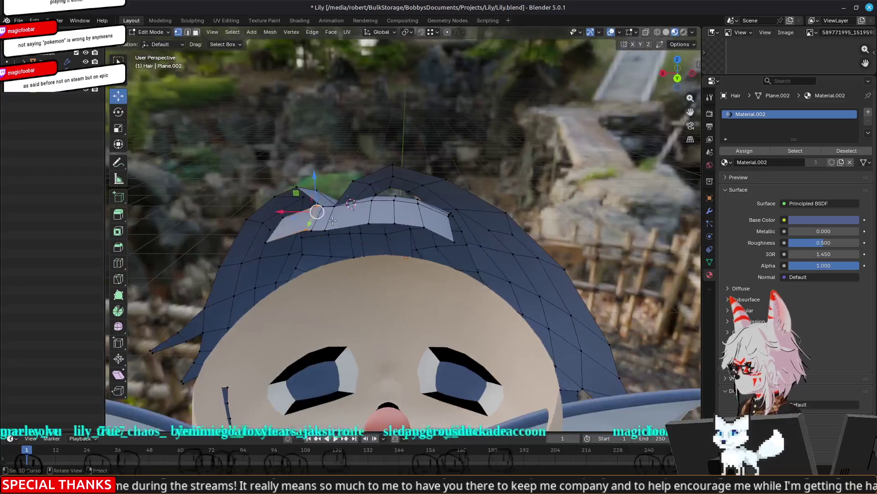
left_click_drag(283, 211, 267, 211)
middle_click_drag(268, 212, 302, 216)
mouse_move(302, 216)
left_mouse_down()
mouse_move(286, 217)
mouse_move(309, 232)
mouse_move(295, 243)
left_mouse_up()
Shift a neighbouring bang vertex left along X, constrained to the XY plane
left_click(317, 243)
key("shift+z")
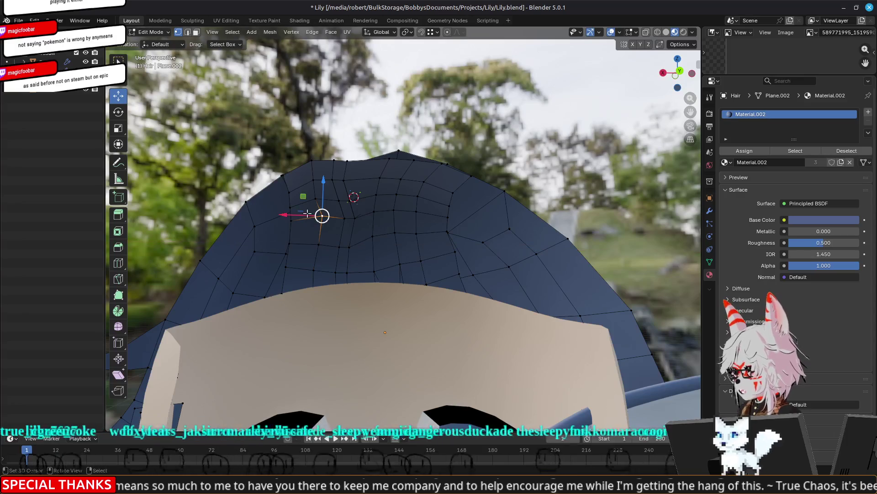
scroll(323, 215, "up", 3)
left_click_drag(261, 208, 255, 208)
middle_click_drag(255, 208, 256, 201)
left_click_drag(255, 235, 252, 235)
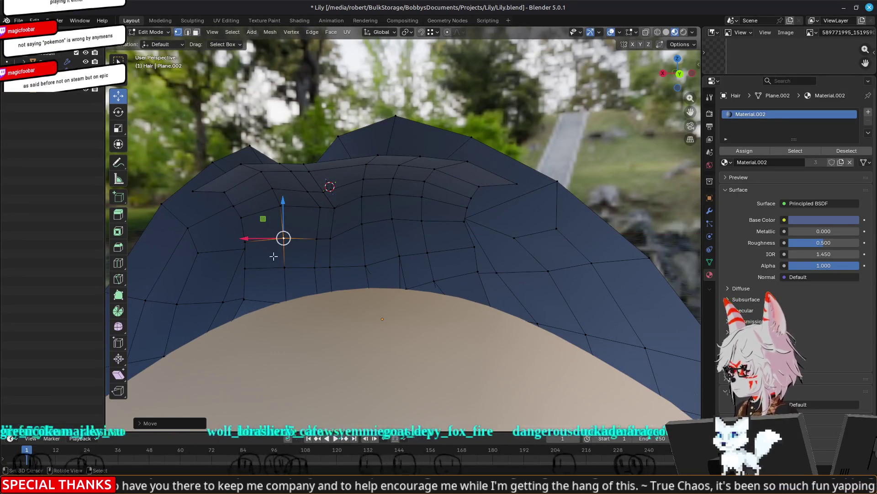
Nudge the bang vertex further left and raise it along Z above the forehead
middle_click_drag(287, 266, 317, 275)
middle_click_drag(262, 295, 312, 253)
left_click_drag(312, 253, 306, 252)
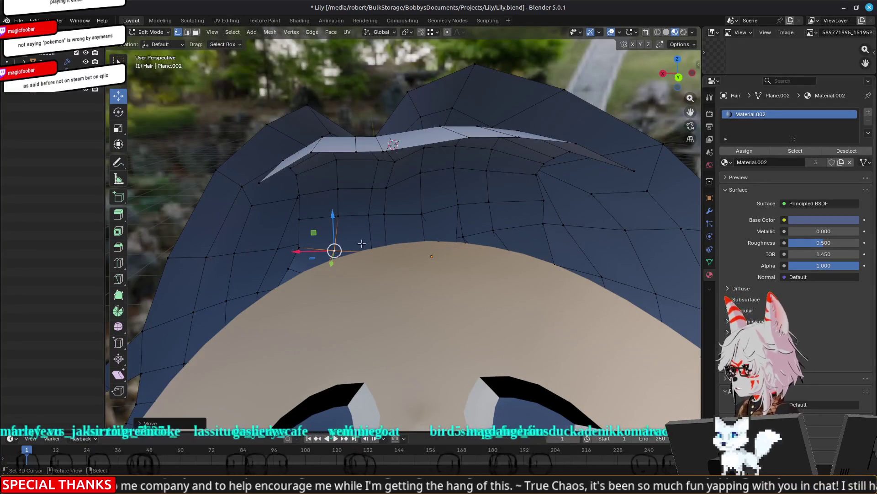
left_click_drag(342, 219, 342, 184)
left_click_drag(314, 220, 328, 218)
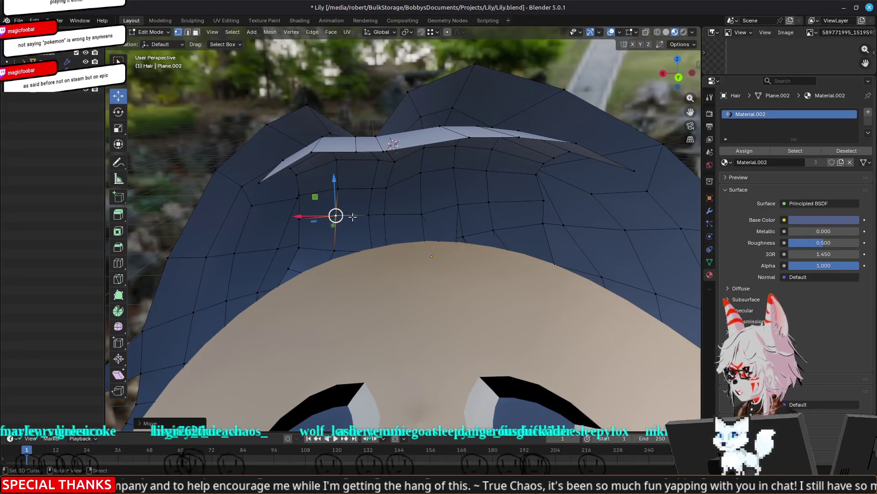